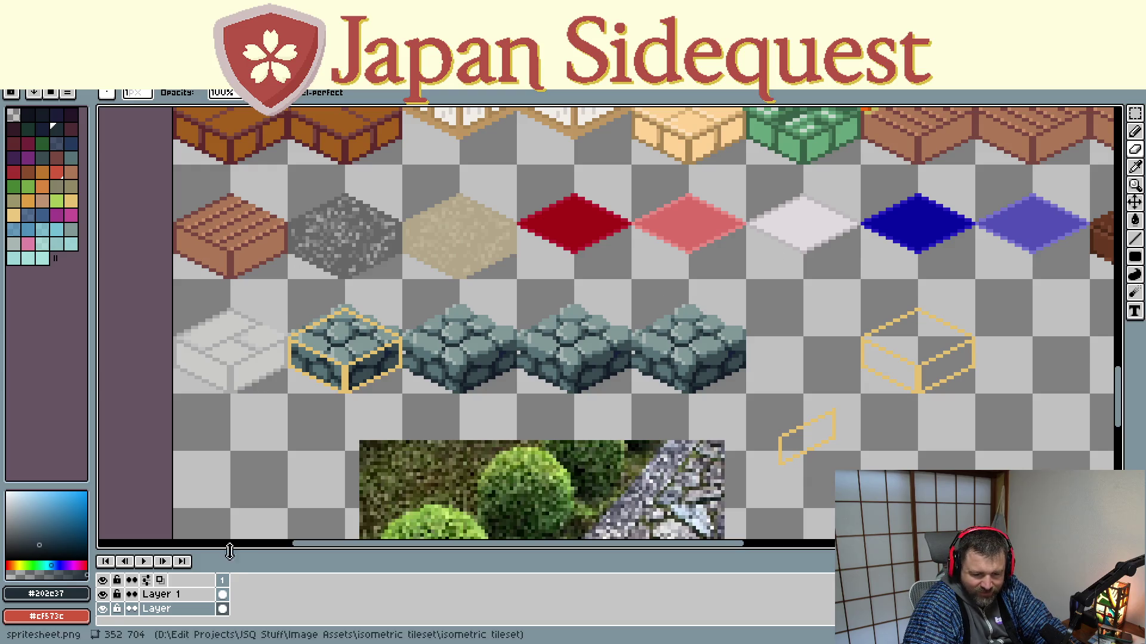
Step: On Layer 1, select the empty tan cube outline with the Rectangular Marquee
click(179, 594)
key(v)
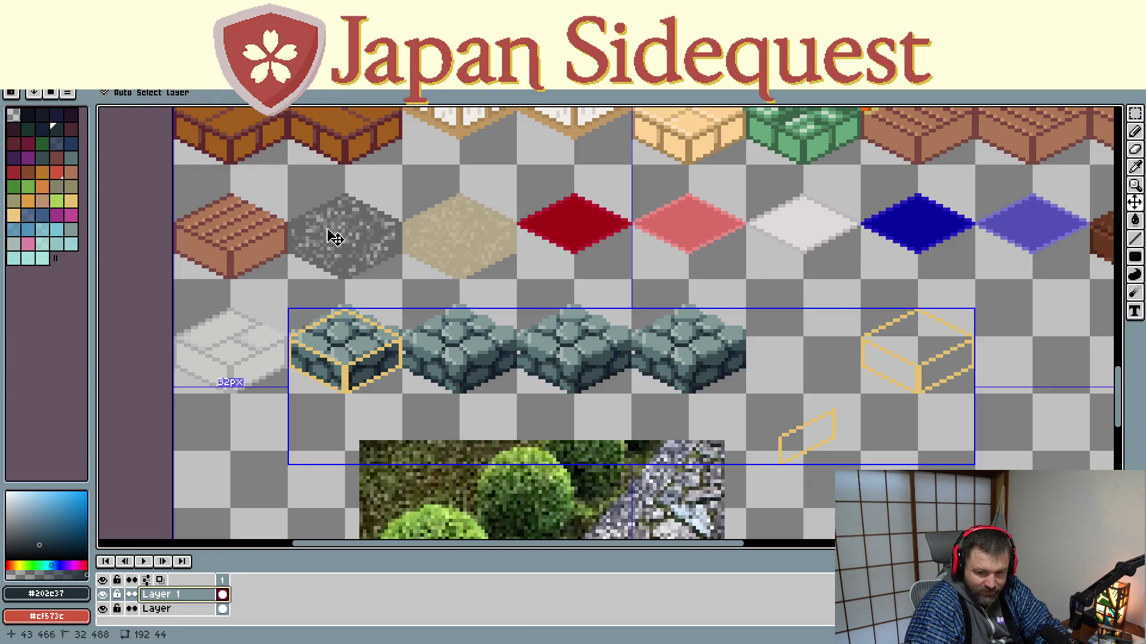
key(b)
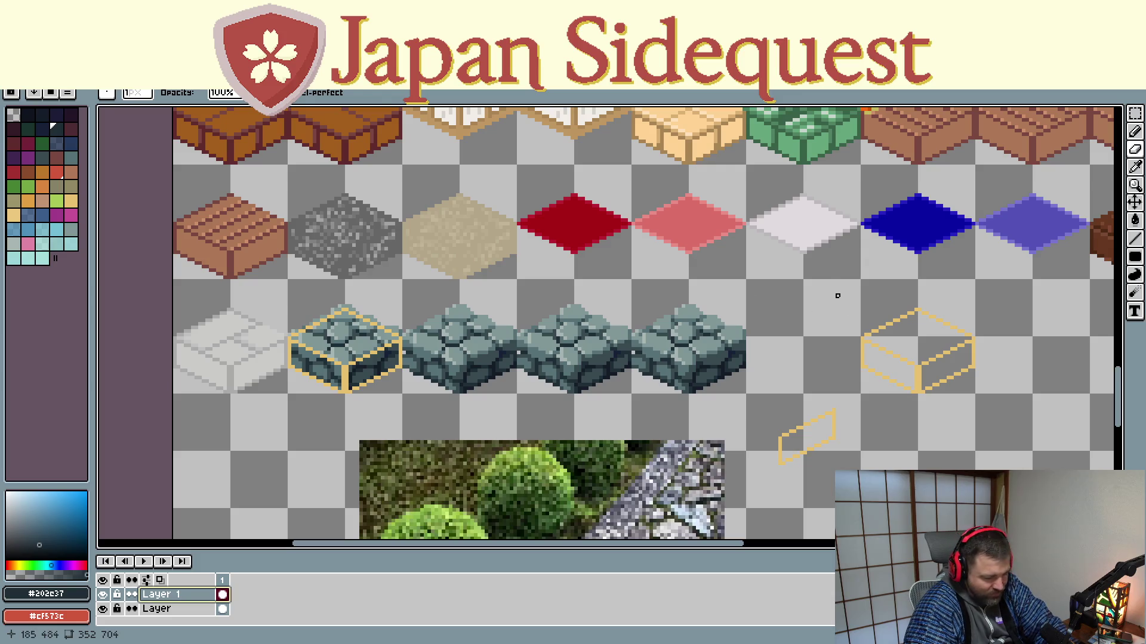
key(m)
mouse_move(855, 302)
mouse_down()
mouse_move(988, 407)
mouse_move(360, 263)
mouse_up()
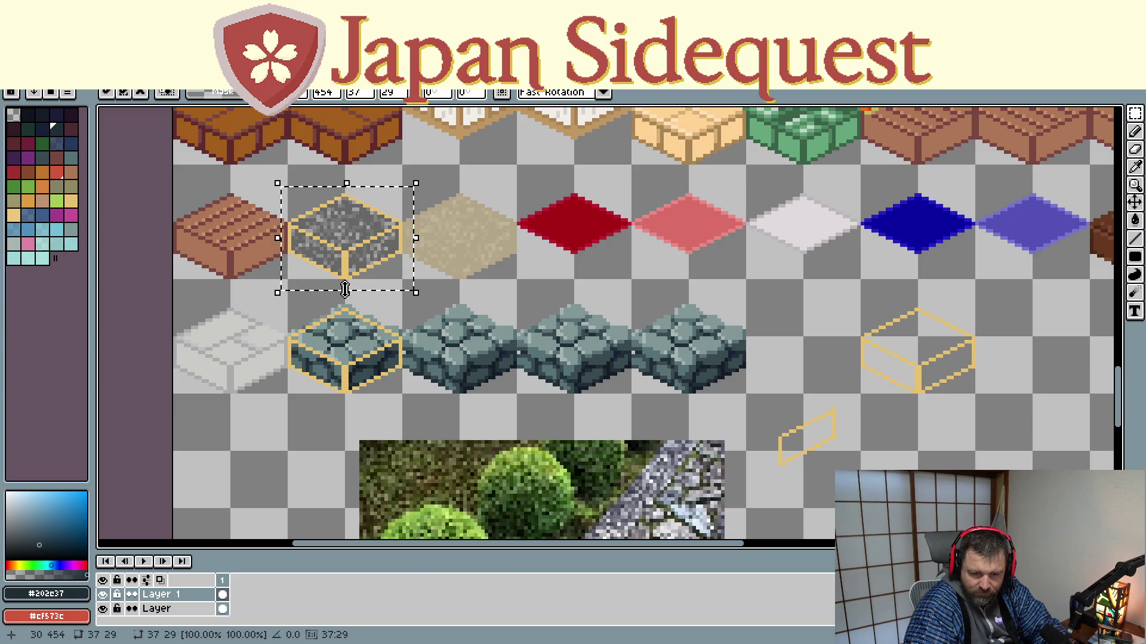
Step: Make the bottom layer, Layer, active and centre the view on the outlined gravel tile
scroll(353, 234, up, 1)
scroll(355, 234, up, 1)
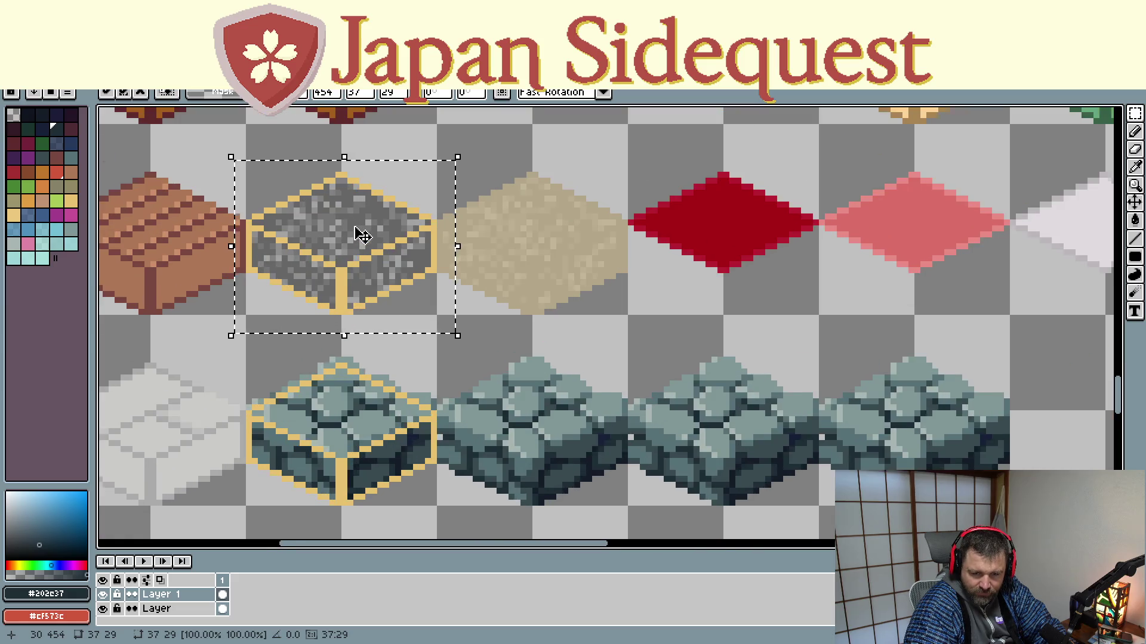
scroll(370, 239, up, 1)
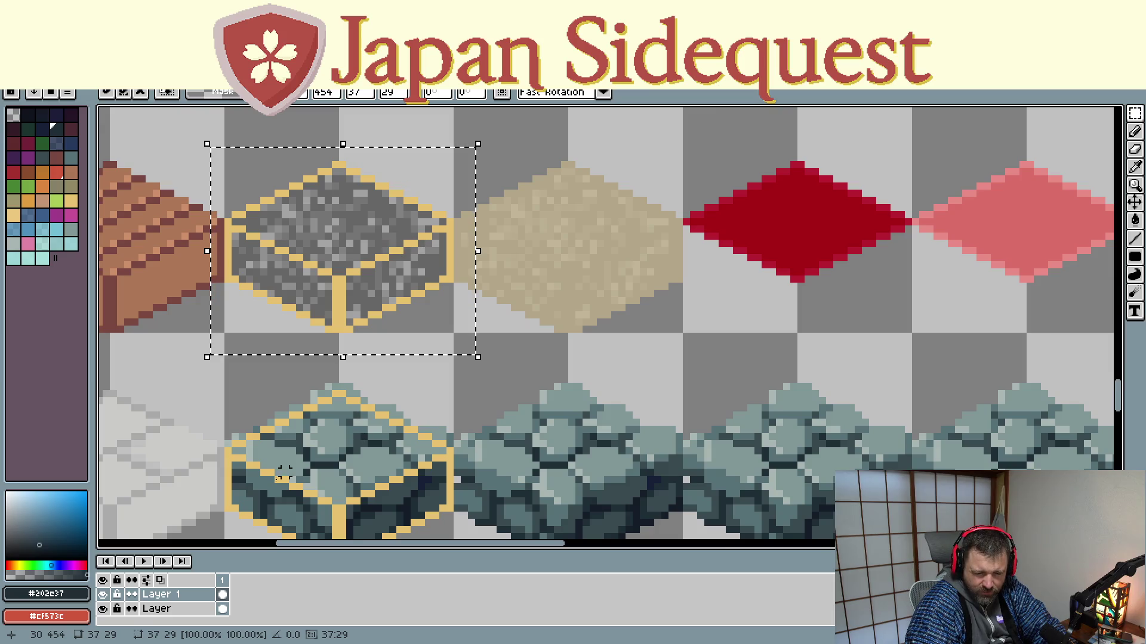
click(182, 609)
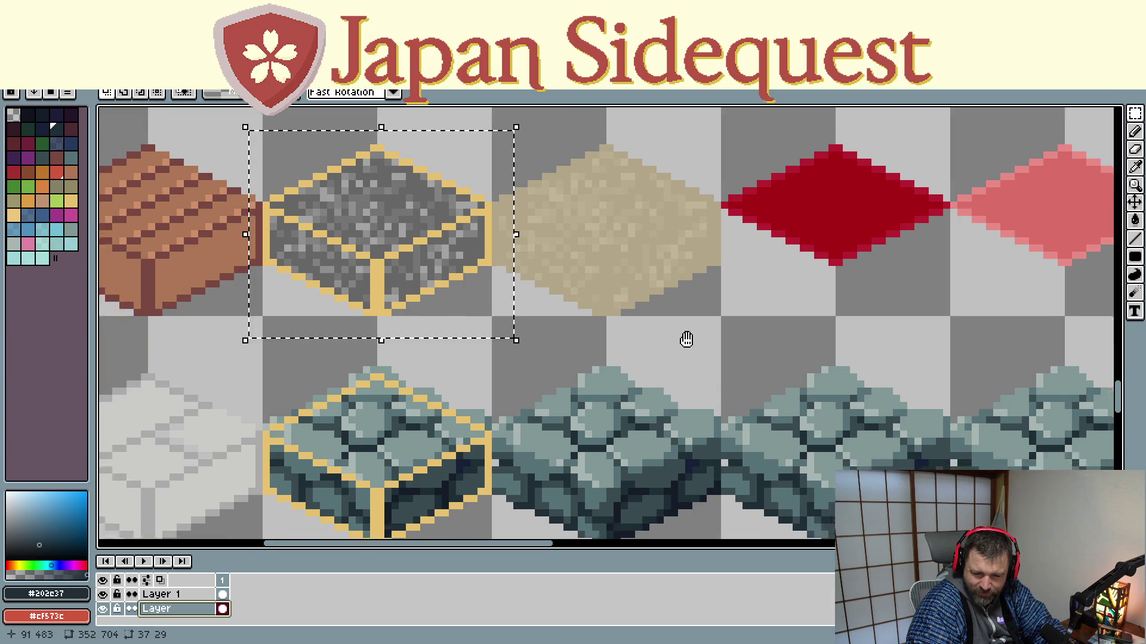
drag(685, 334, 758, 356)
scroll(632, 340, up, 2)
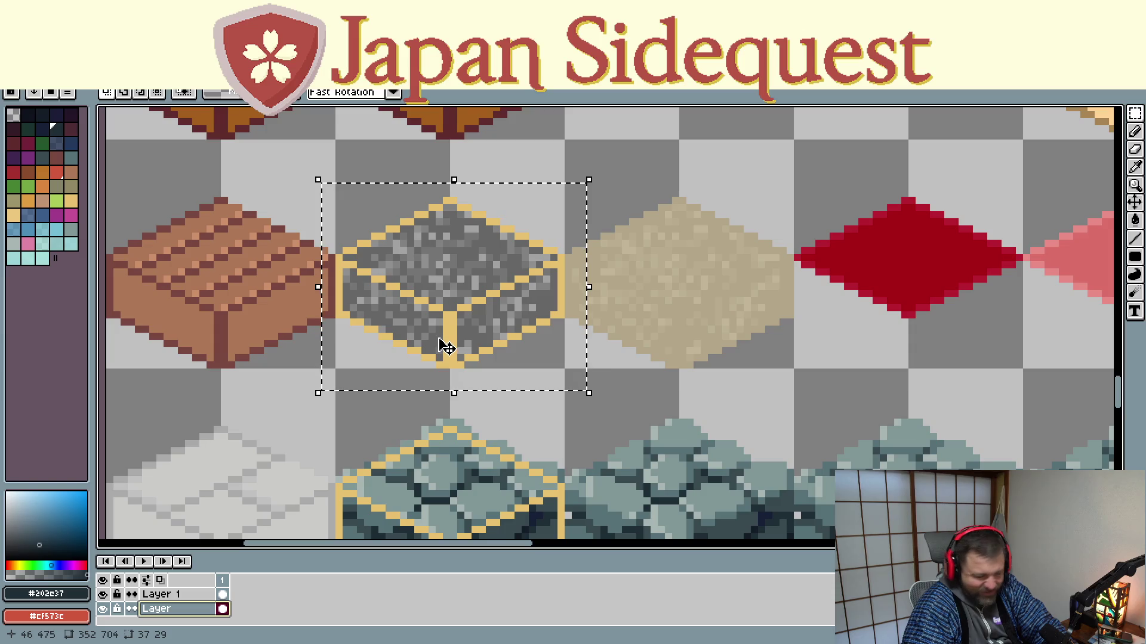
Step: Move the tan outline off the gravel tile into the empty area on the right
click(446, 348)
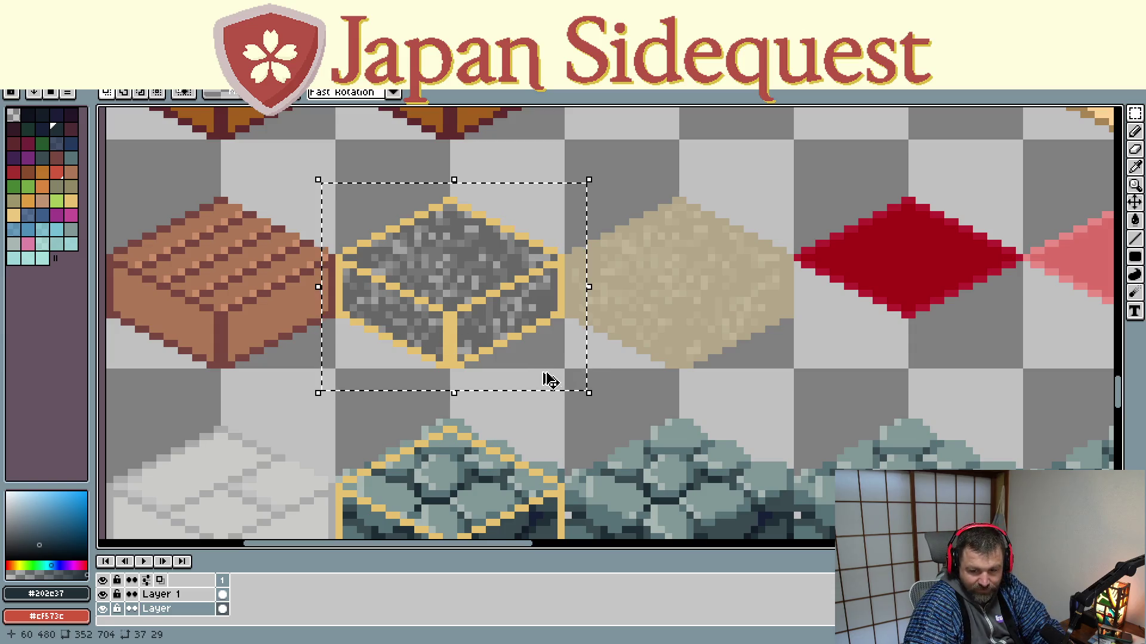
key(ctrl+z)
drag(639, 392, 624, 248)
scroll(603, 268, down, 1)
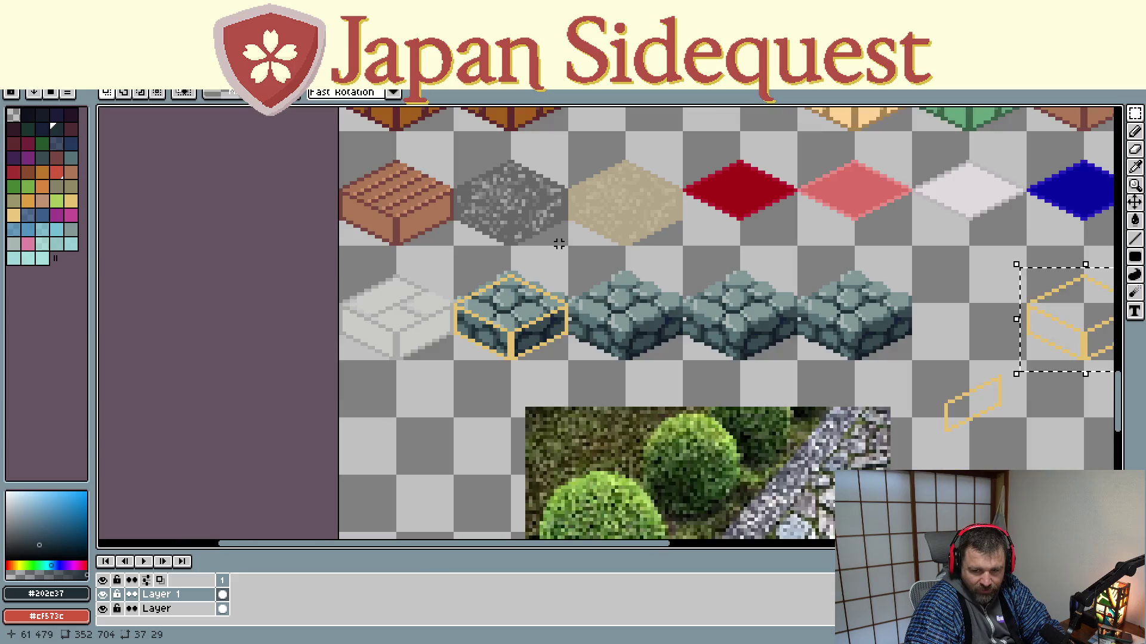
Step: Select the grey gravel tile, make the bottom layer active and bring the tile rows into view
scroll(558, 243, up, 2)
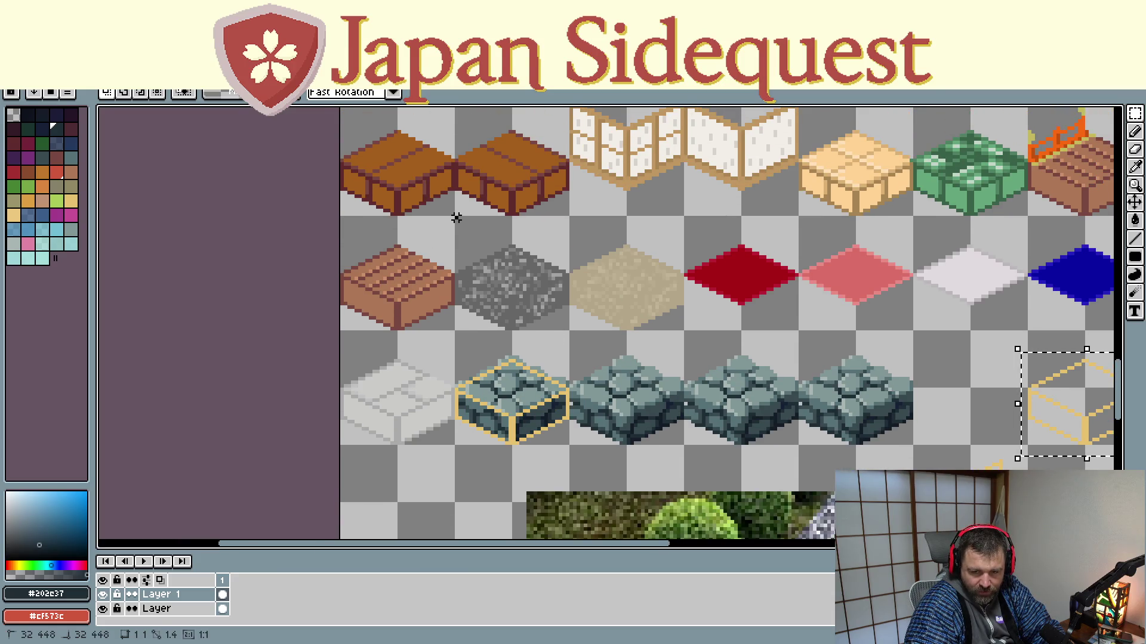
drag(455, 216, 570, 331)
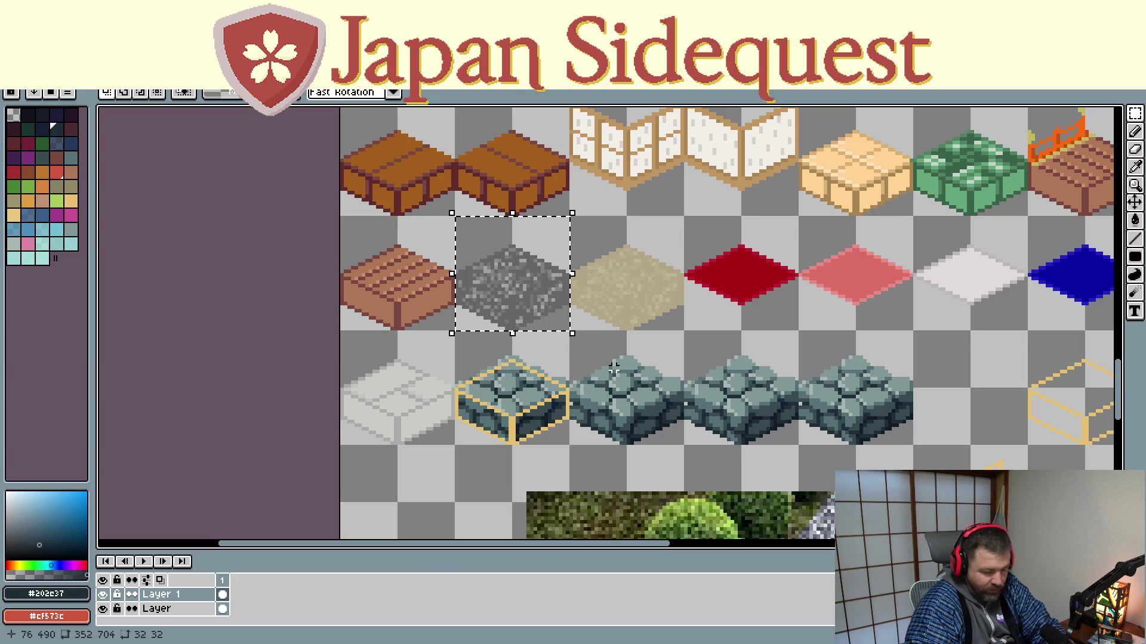
scroll(615, 358, down, 8)
scroll(618, 305, right, 8)
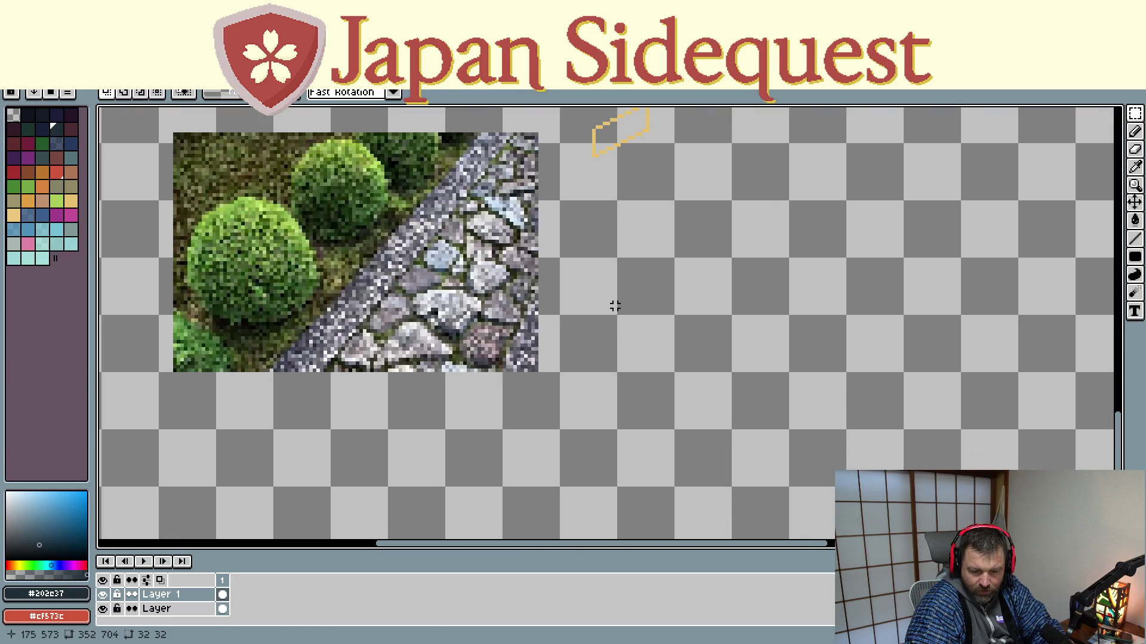
scroll(615, 306, up, 5)
scroll(614, 307, left, 8)
click(170, 614)
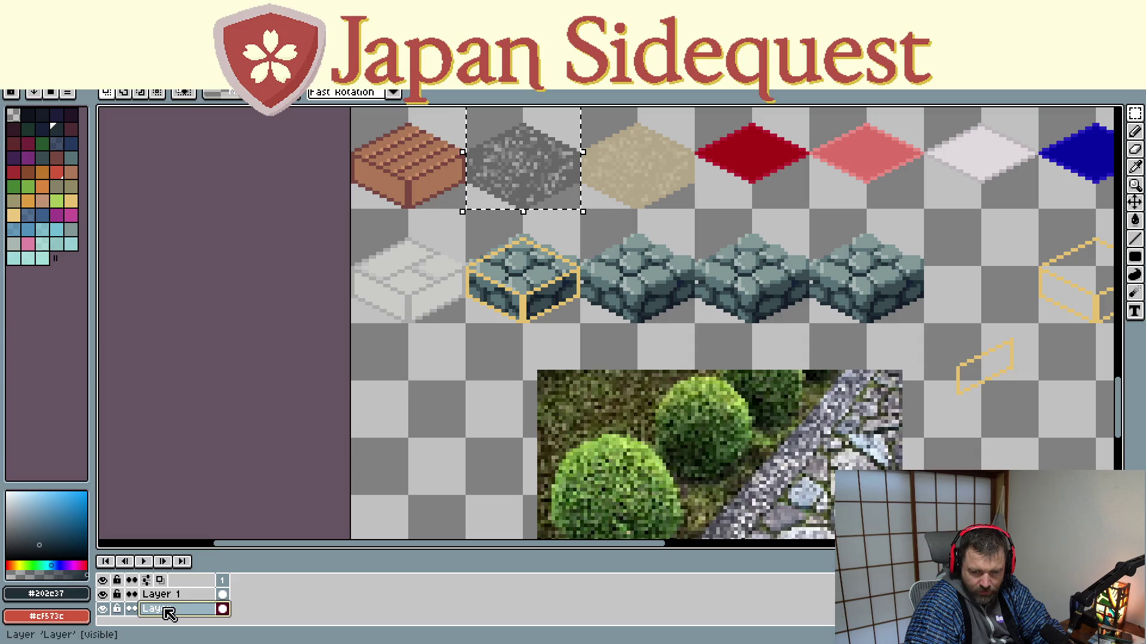
scroll(702, 276, down, 4)
scroll(701, 277, right, 7)
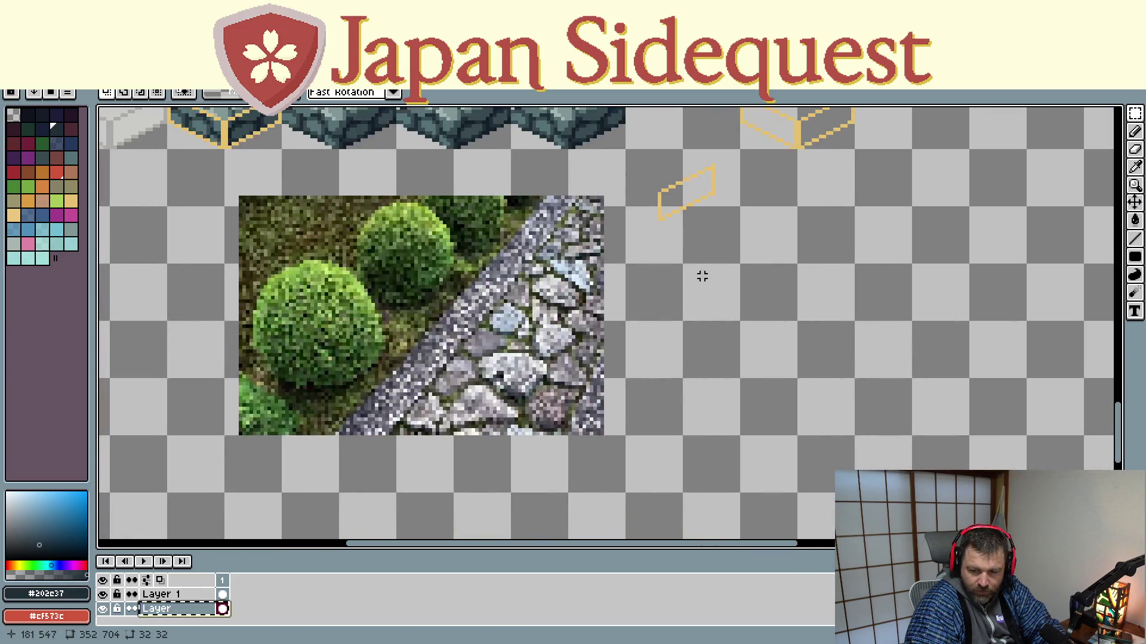
scroll(702, 276, right, 3)
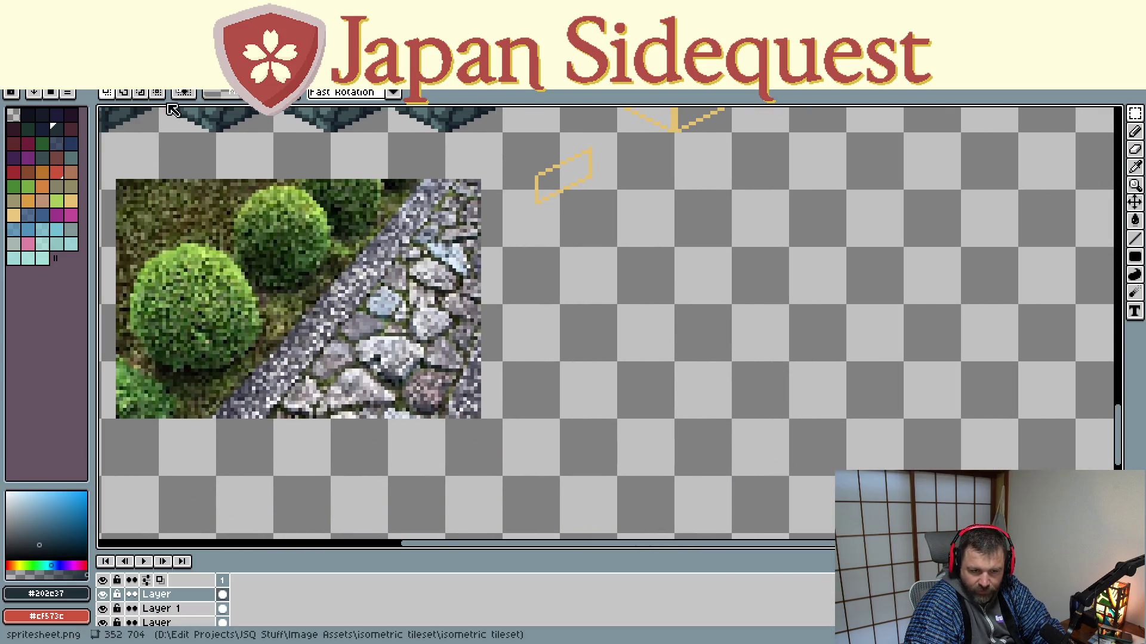
drag(172, 109, 412, 322)
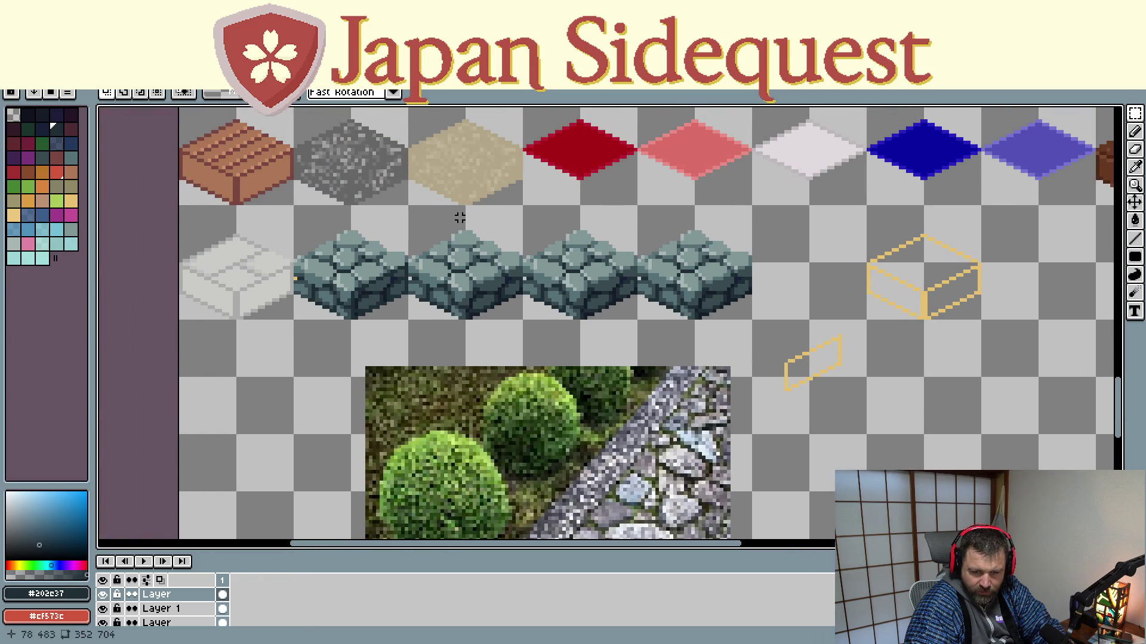
drag(915, 411, 892, 400)
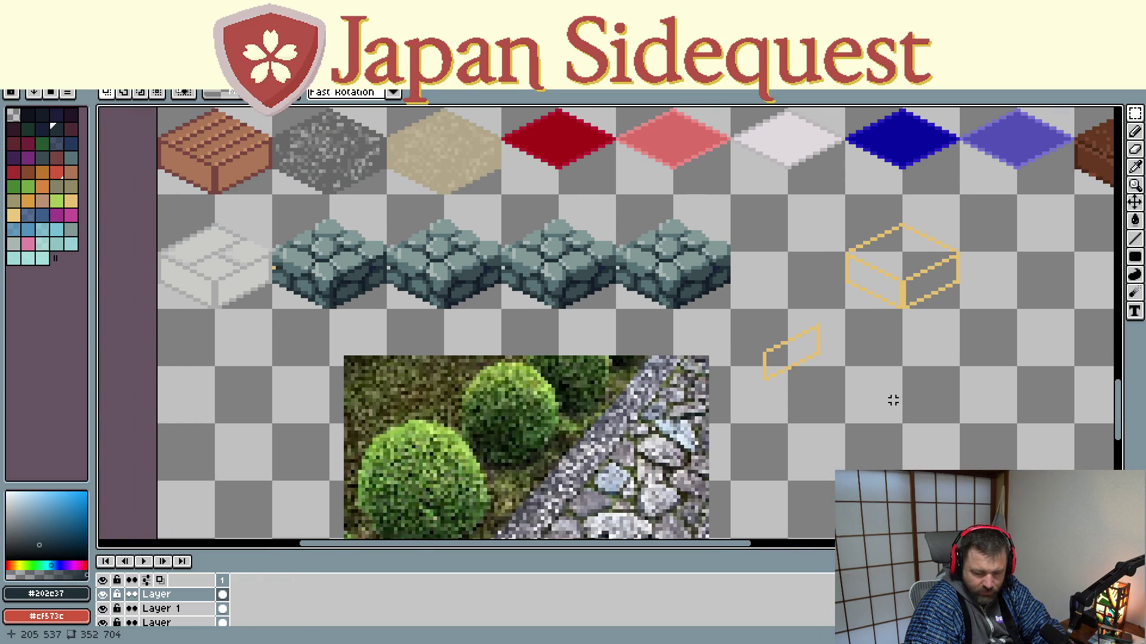
Step: Undo the stray selection and extra layer, then select the 32×32 gravel tile on the bottom layer
key(ctrl+z)
key(ctrl+z)
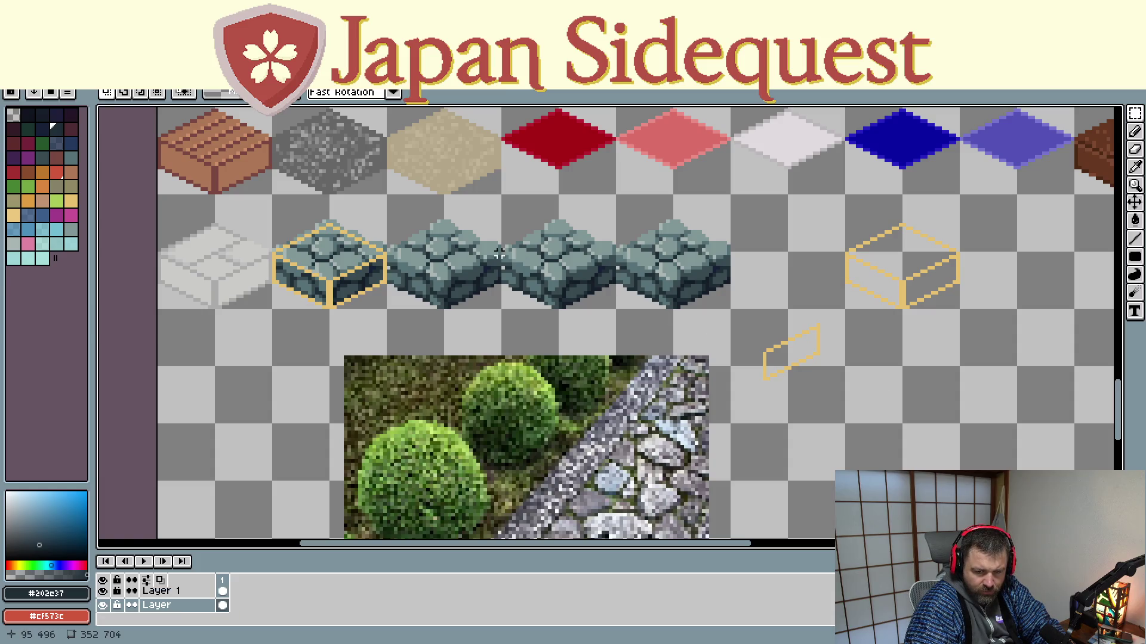
key(ctrl+z)
click(199, 608)
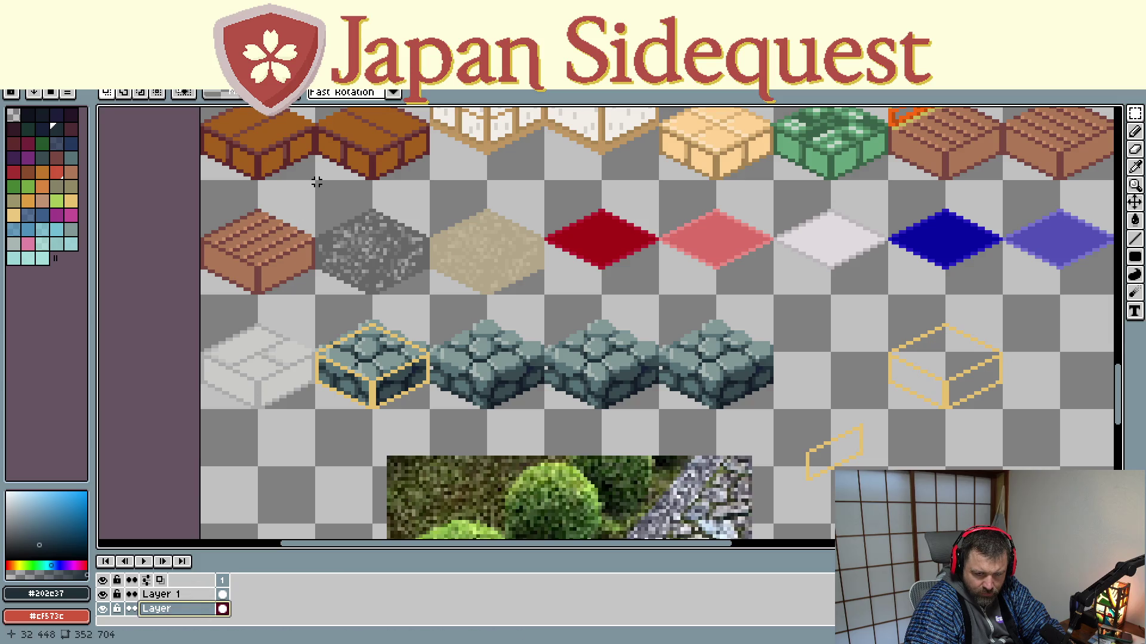
drag(316, 182, 427, 293)
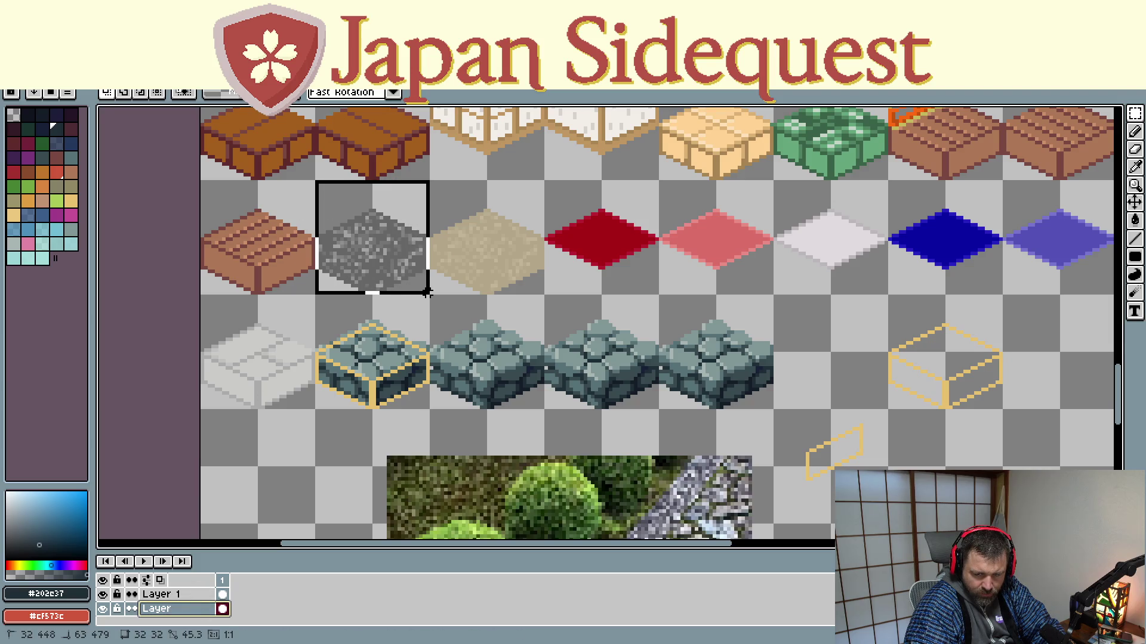
scroll(854, 389, down, 3)
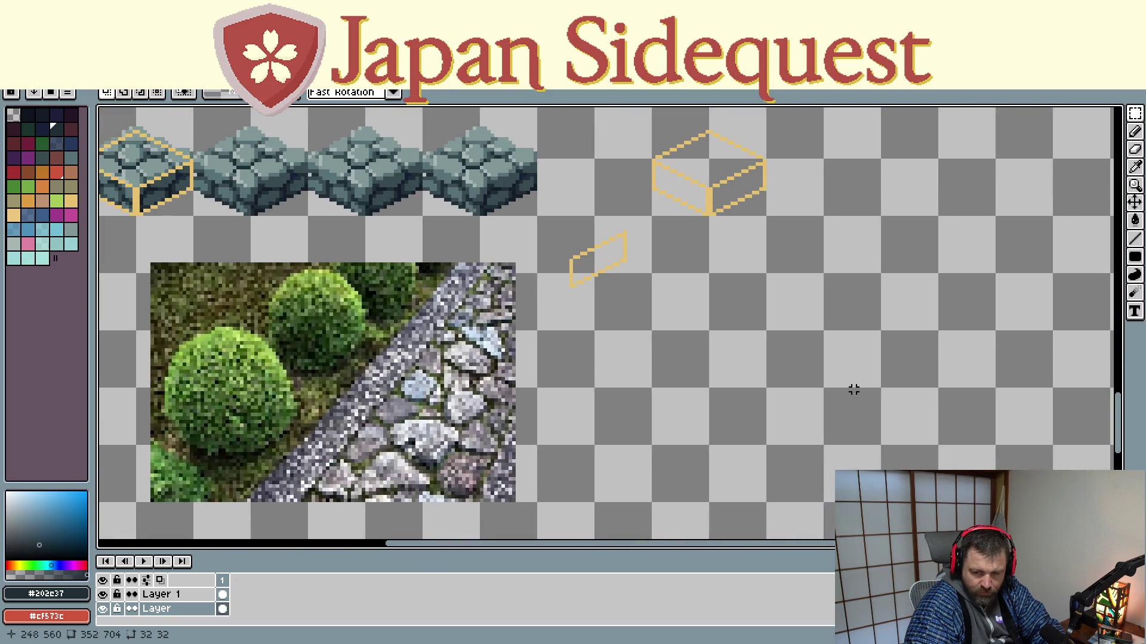
Step: Paste a copy of the gravel tile and place it right of the garden photo
key(ctrl+v)
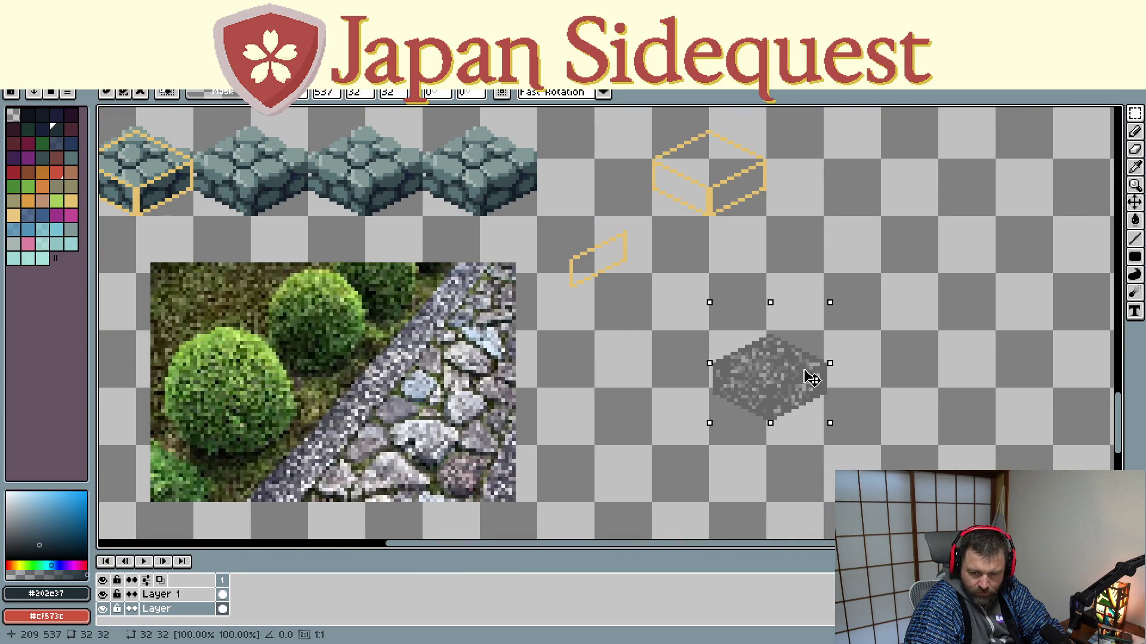
drag(812, 379, 751, 404)
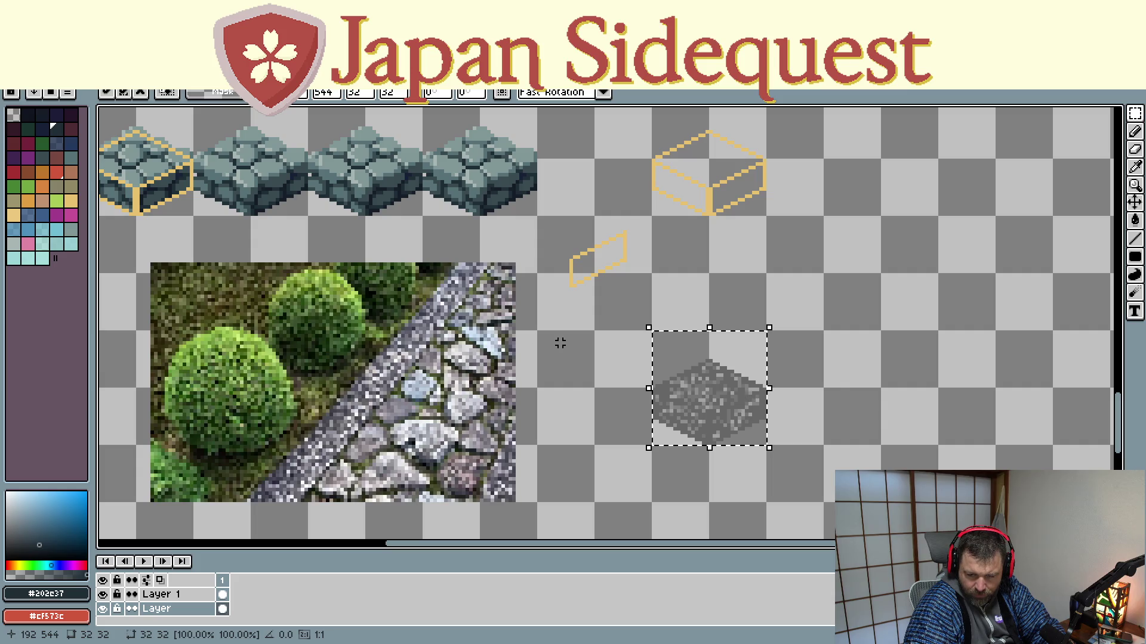
scroll(560, 343, up, 3)
scroll(507, 321, up, 2)
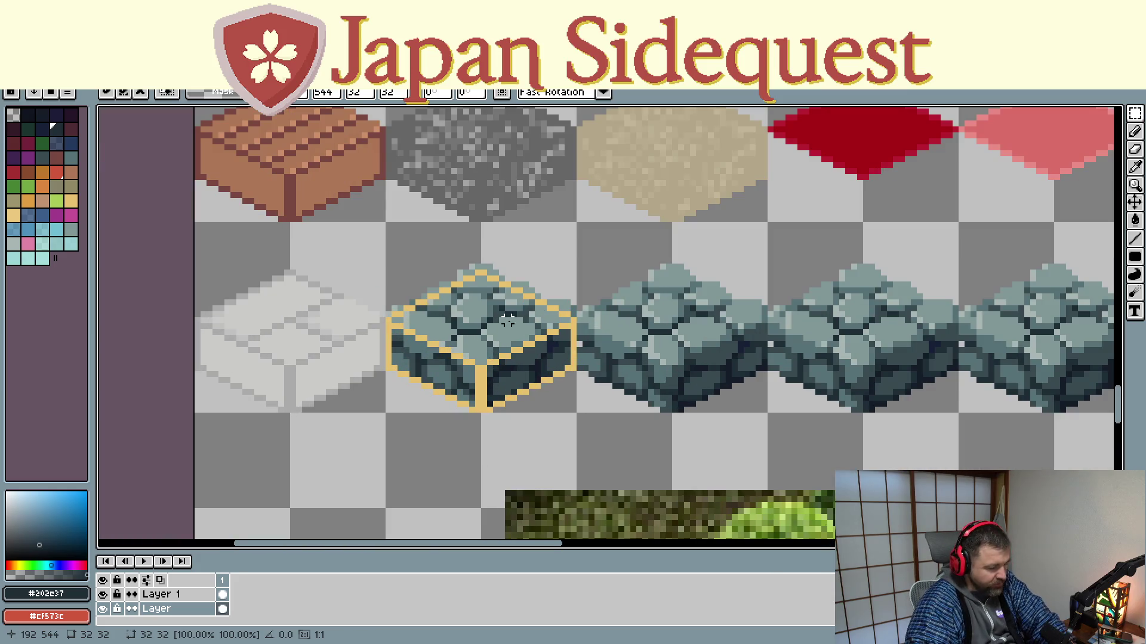
Step: Fill the copied tile's square with the stone blocks' grey-blue #819796 as a filled rectangle
click(472, 294)
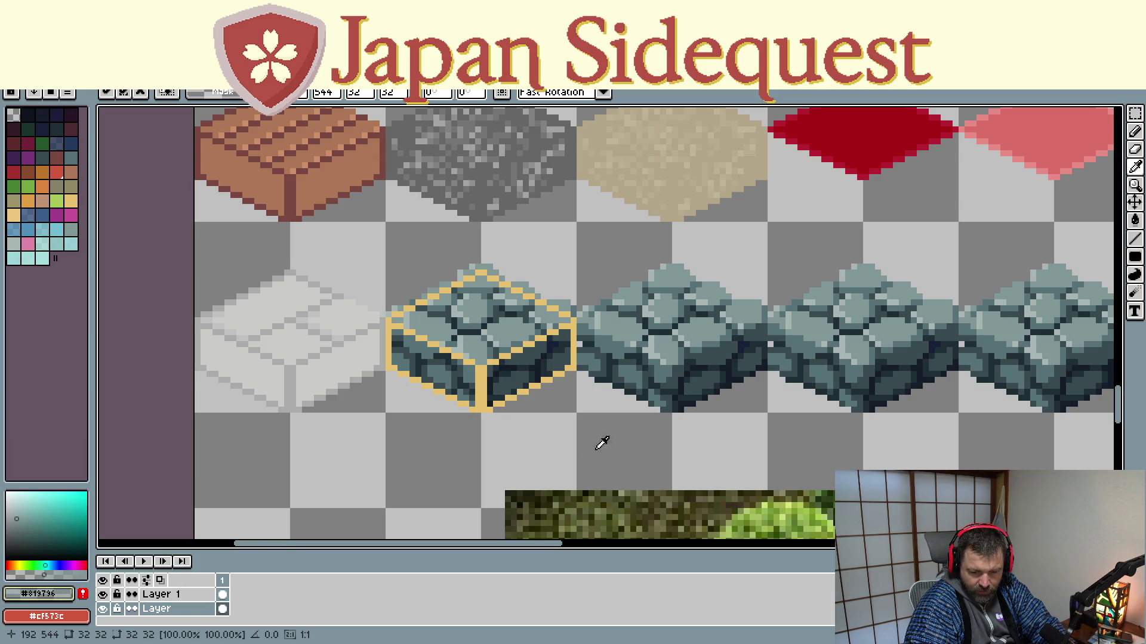
drag(731, 442, 423, 248)
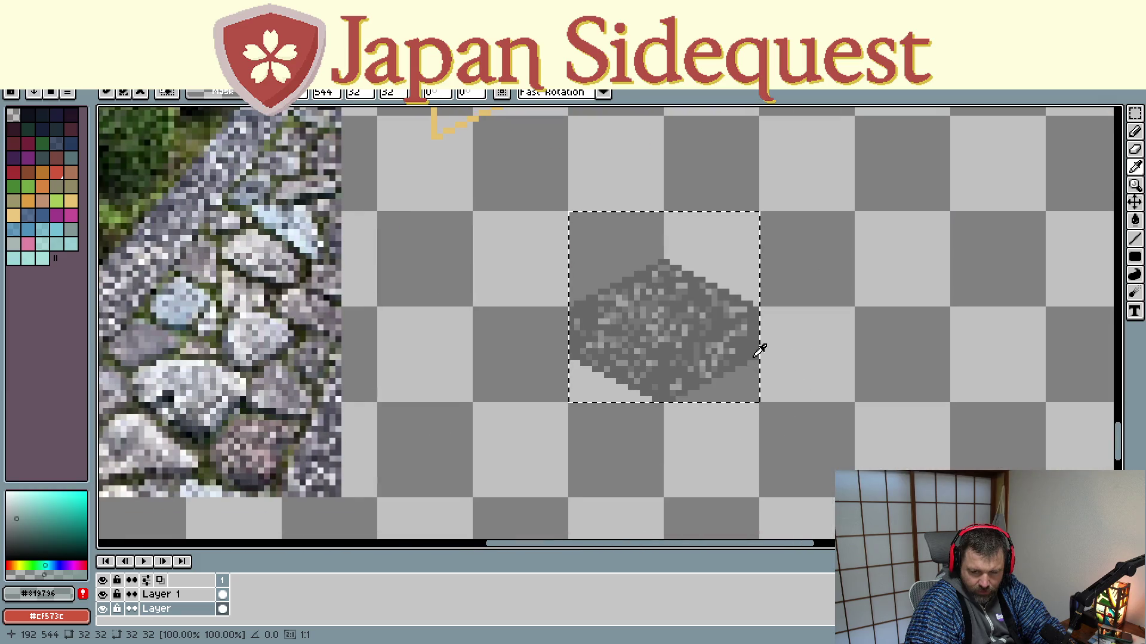
key(u)
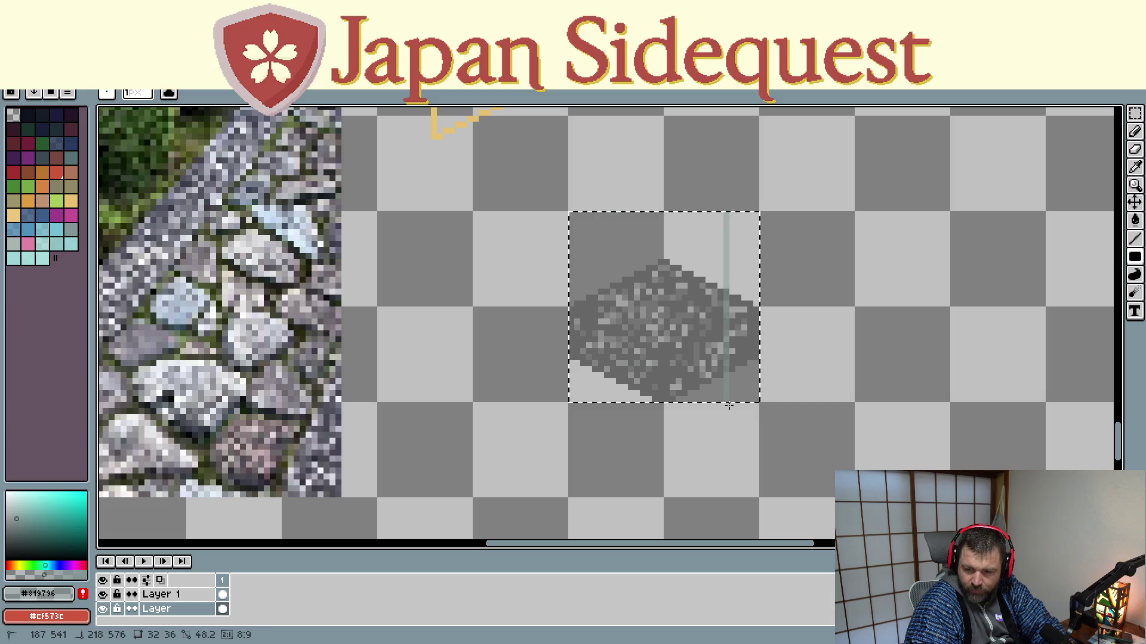
drag(537, 195, 795, 429)
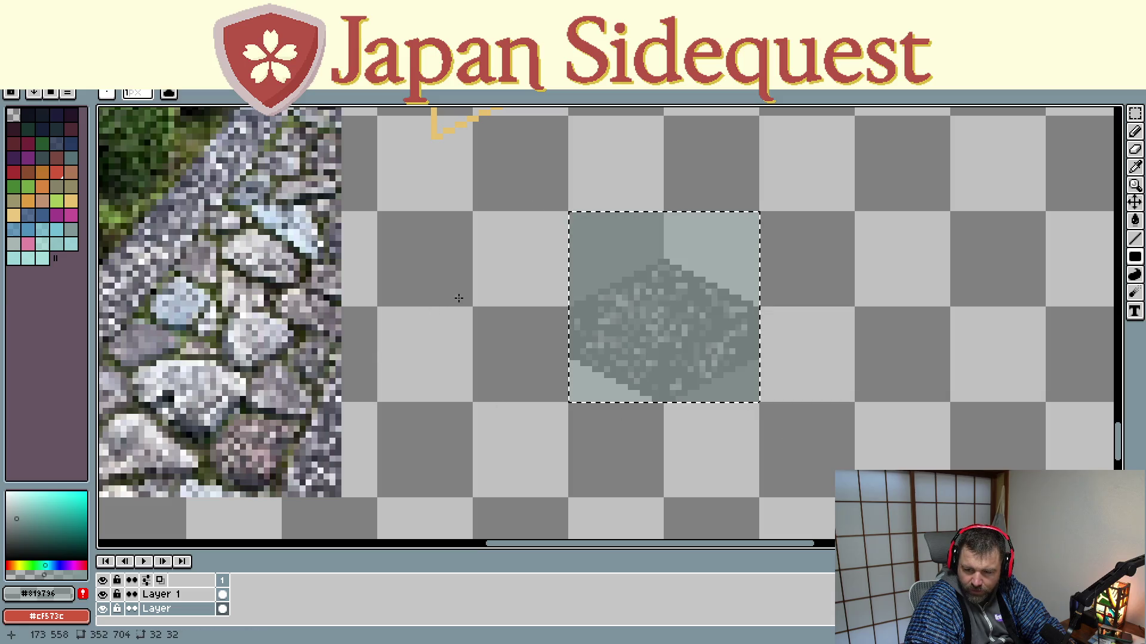
scroll(459, 298, down, 1)
scroll(685, 395, down, 2)
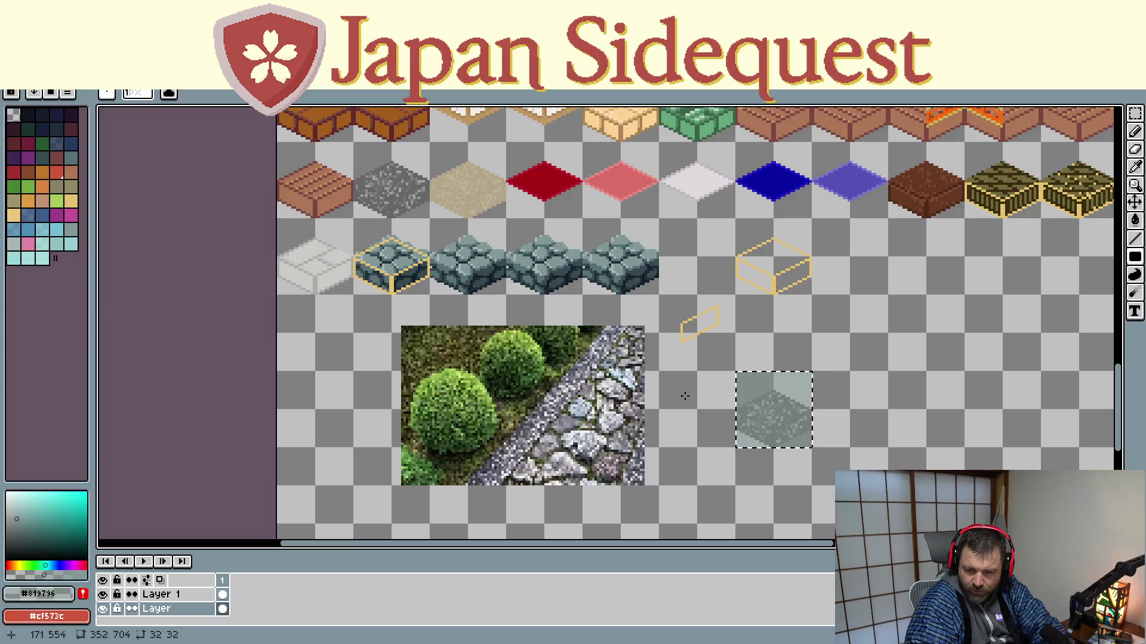
Step: Deselect and Magic Wand-select the tinted area above the tile and the bottom-left wedge
scroll(685, 396, up, 2)
scroll(685, 396, up, 1)
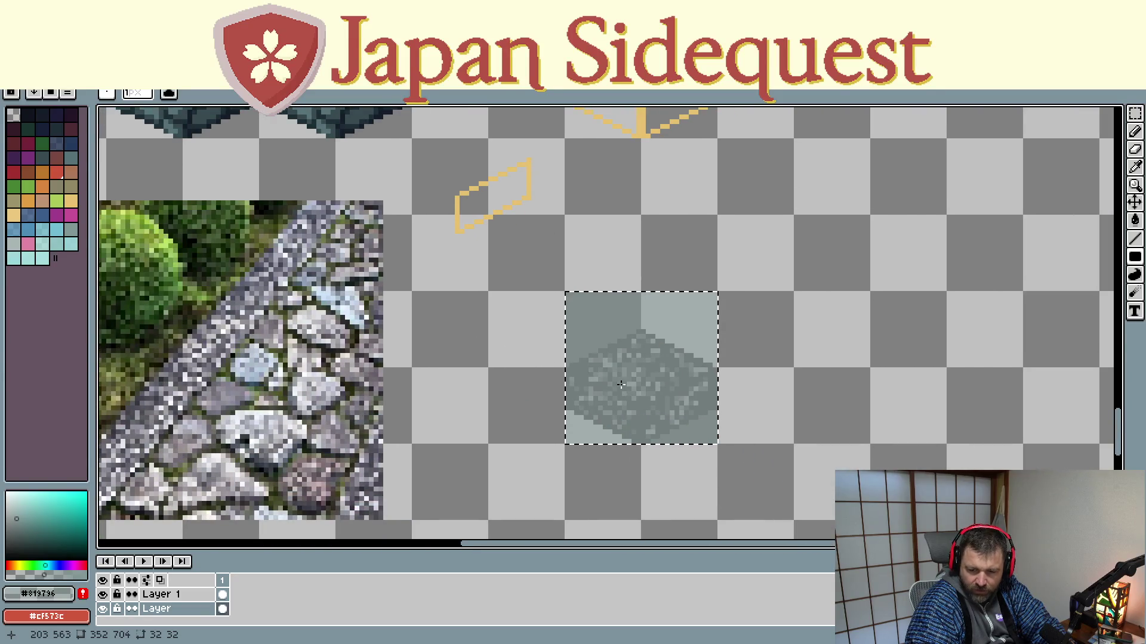
key(Escape)
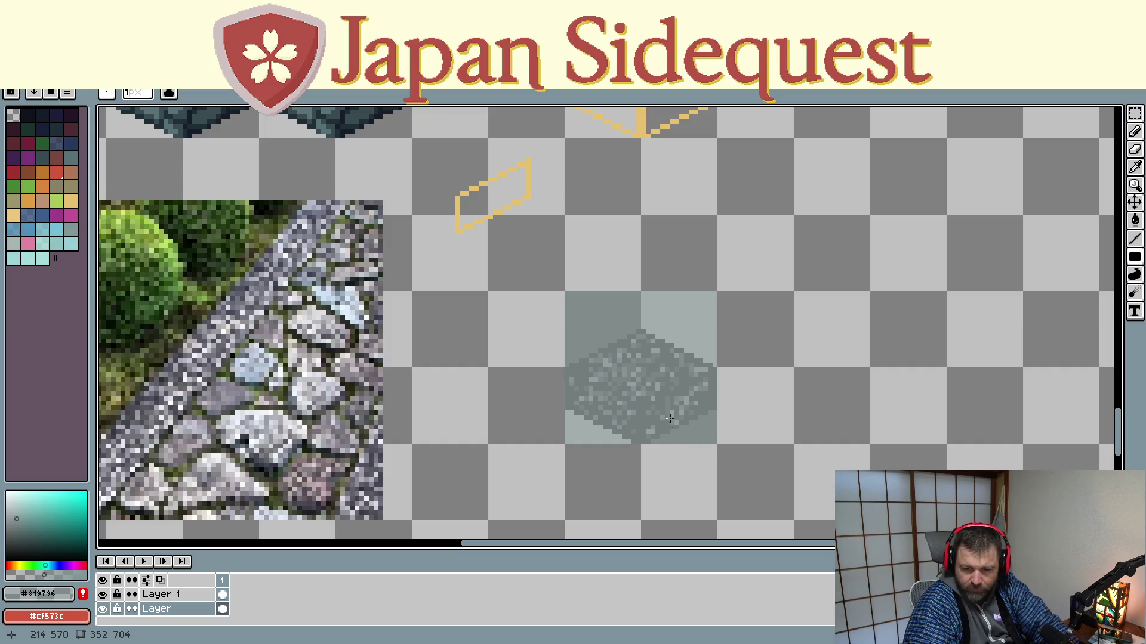
click(1135, 113)
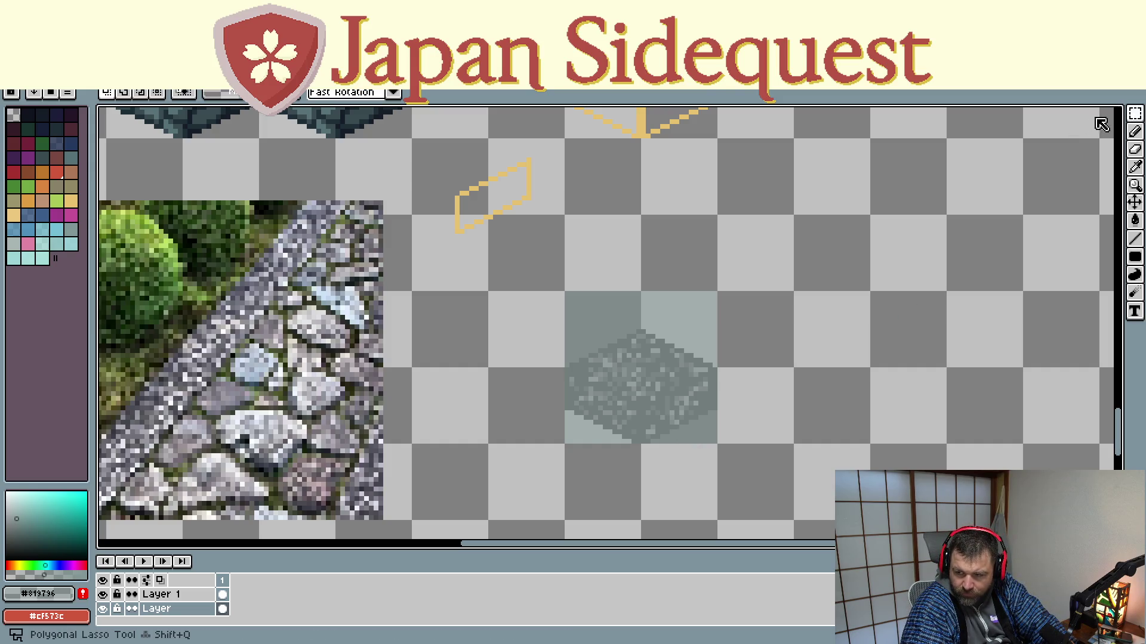
click(1135, 114)
click(580, 307)
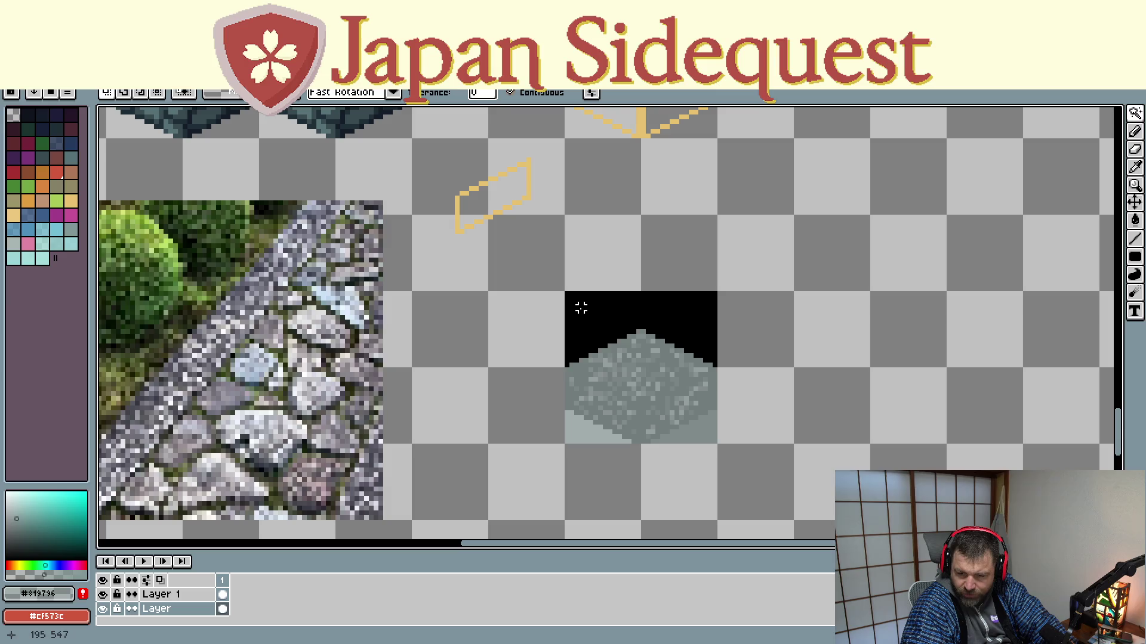
click(584, 427)
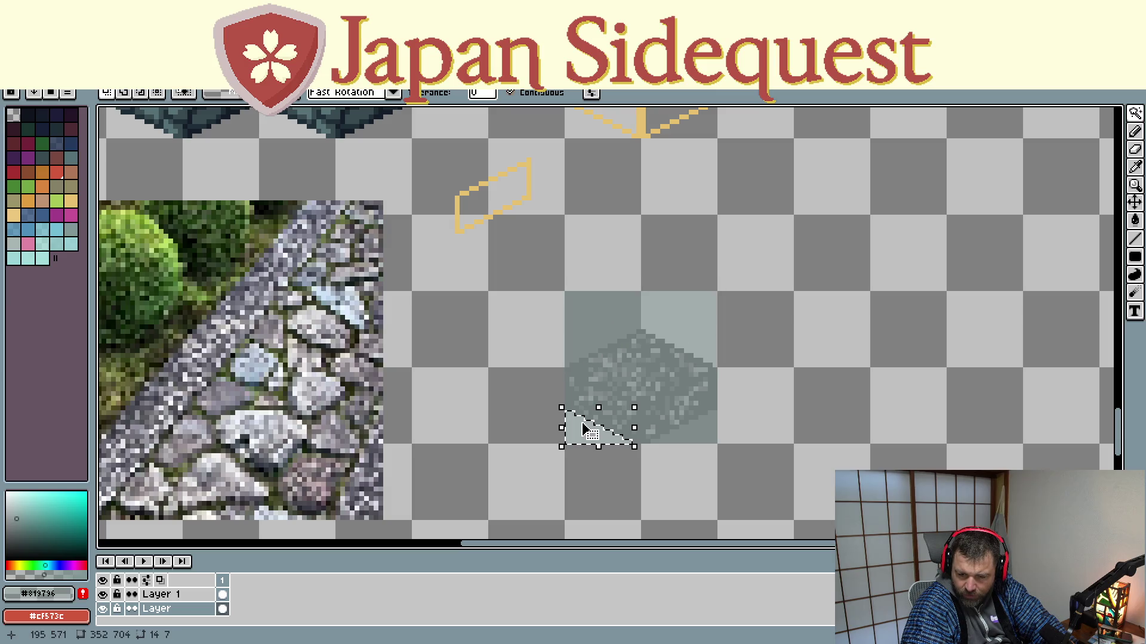
Step: Delete the remaining tinted corner areas so only the tile's isometric diamond remains
click(680, 428)
key(ctrl+d)
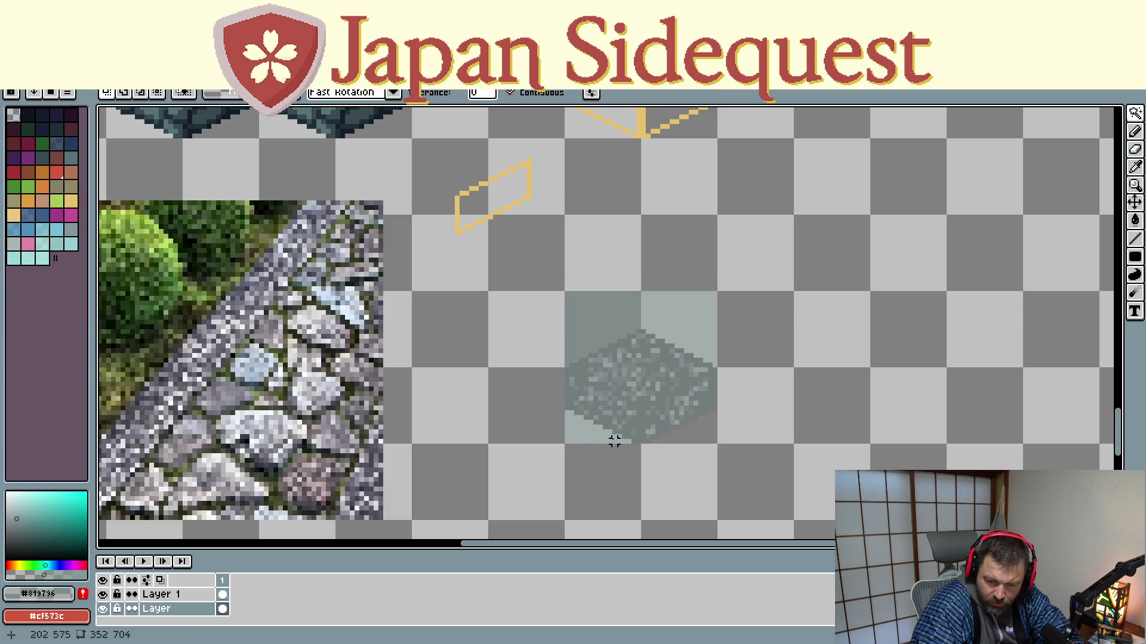
click(614, 442)
key(Delete)
click(593, 328)
key(Delete)
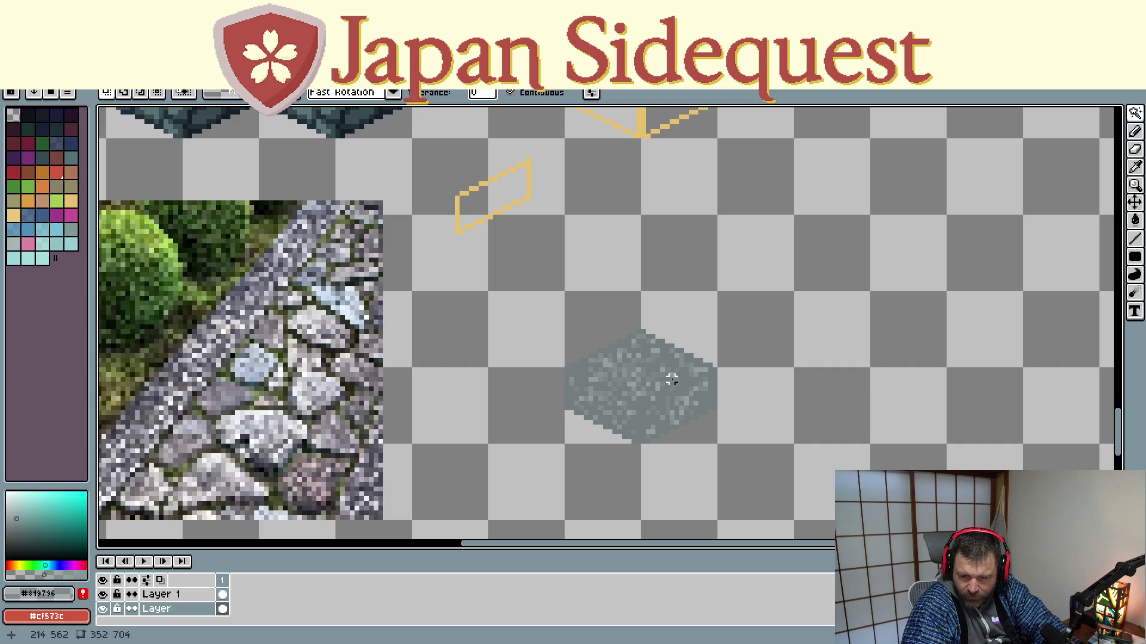
drag(567, 340, 776, 422)
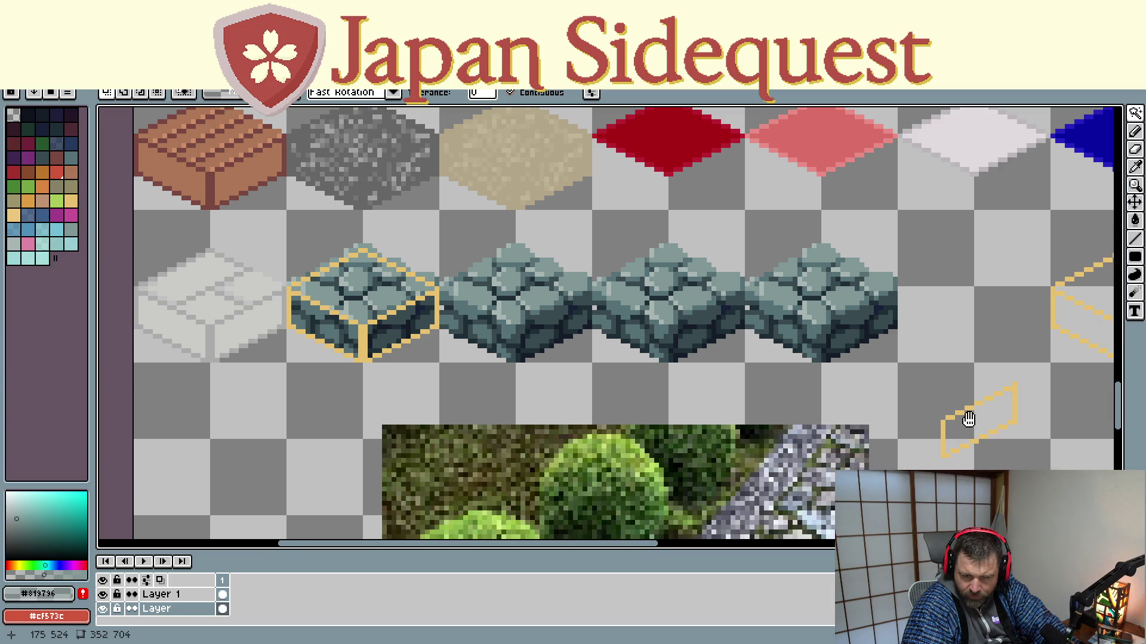
drag(967, 417, 624, 261)
scroll(746, 358, up, 2)
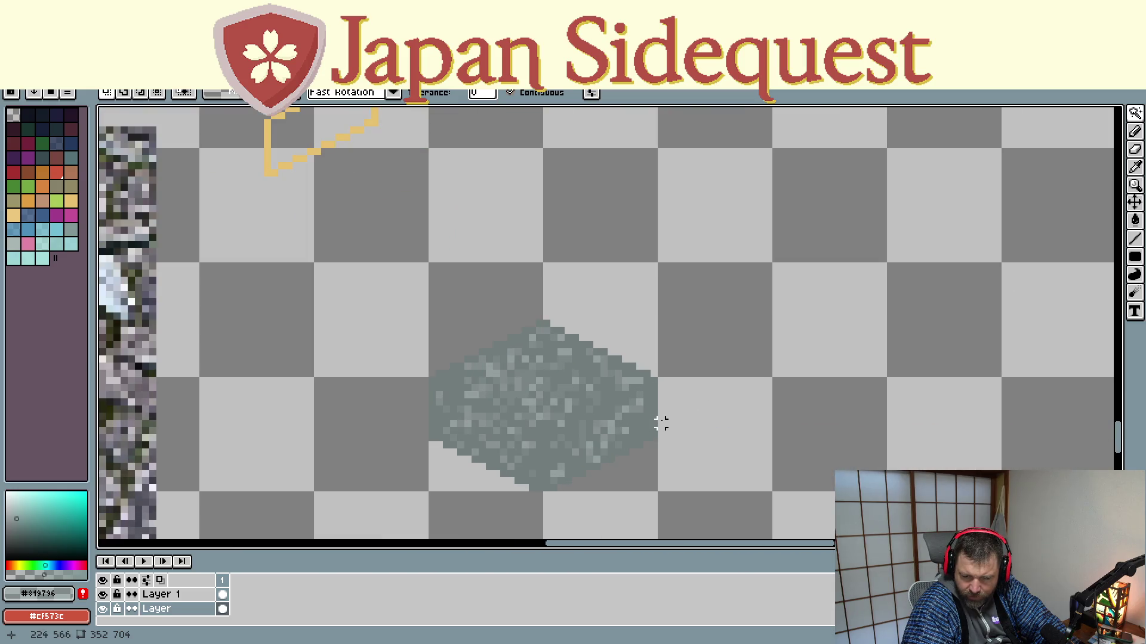
scroll(324, 244, down, 2)
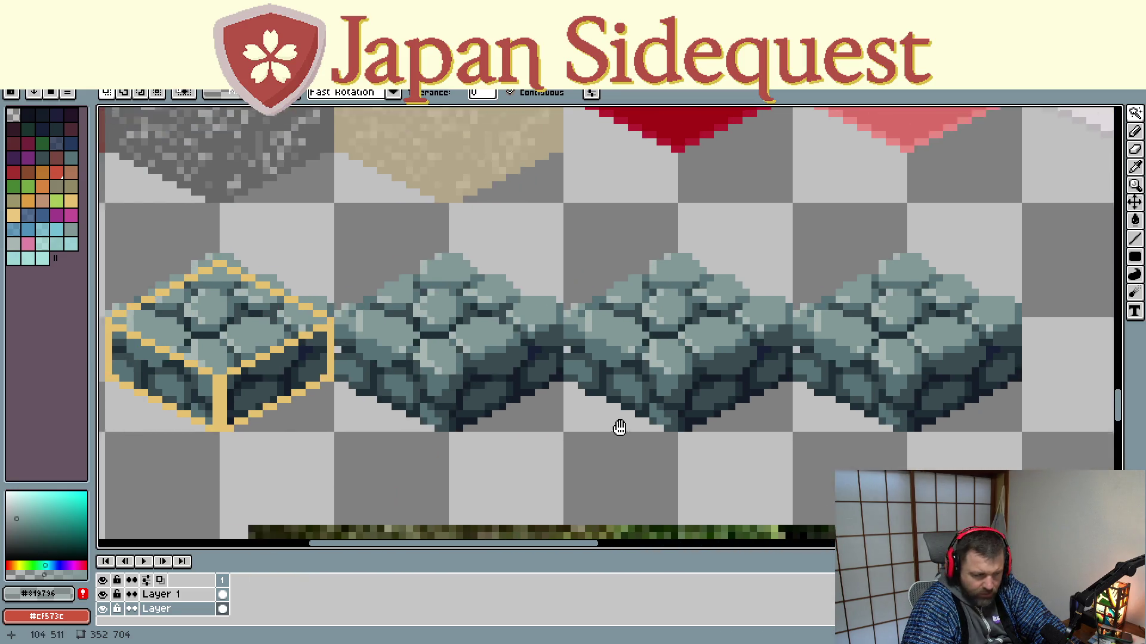
drag(619, 427, 671, 455)
scroll(655, 454, up, 1)
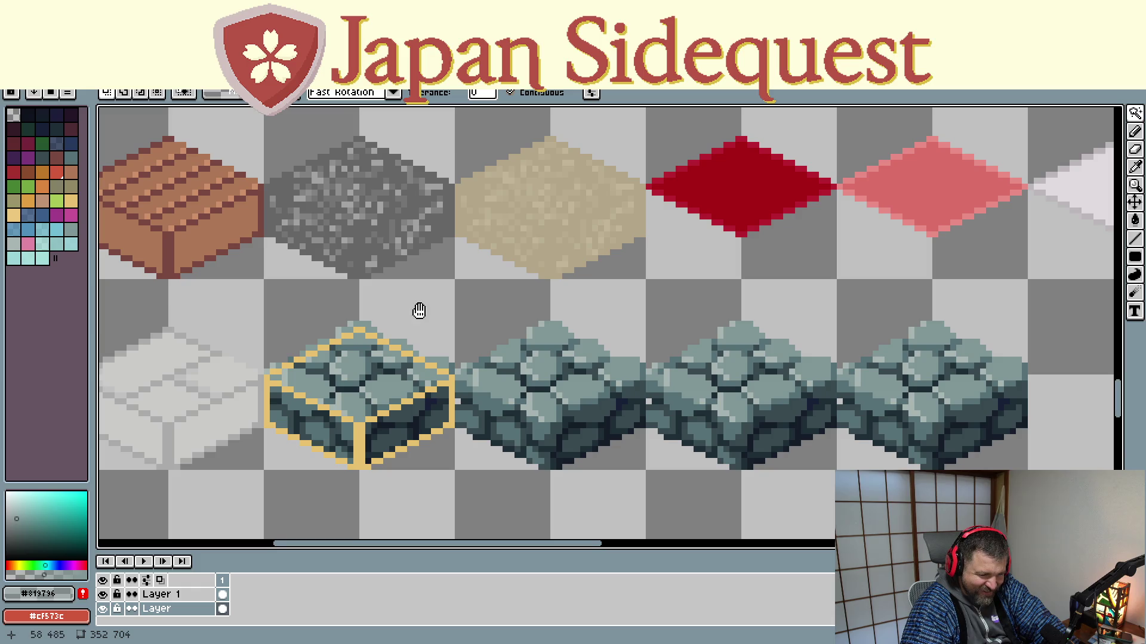
mouse_move(419, 311)
mouse_down()
mouse_move(566, 395)
mouse_move(632, 327)
mouse_up()
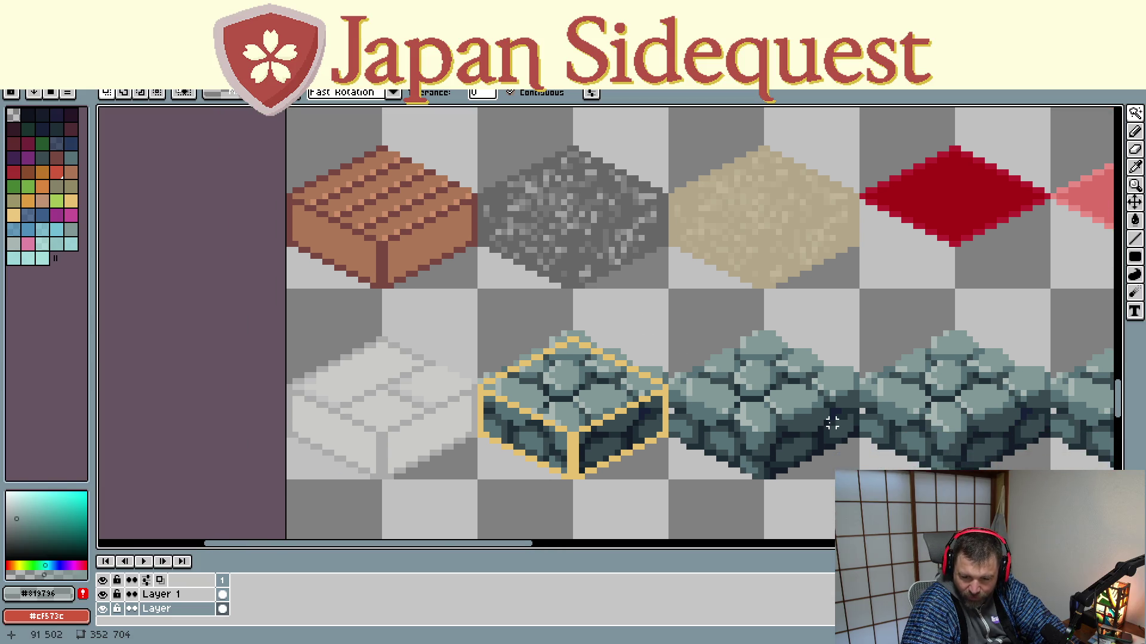
mouse_move(819, 445)
mouse_down()
mouse_move(774, 422)
mouse_move(639, 291)
mouse_up()
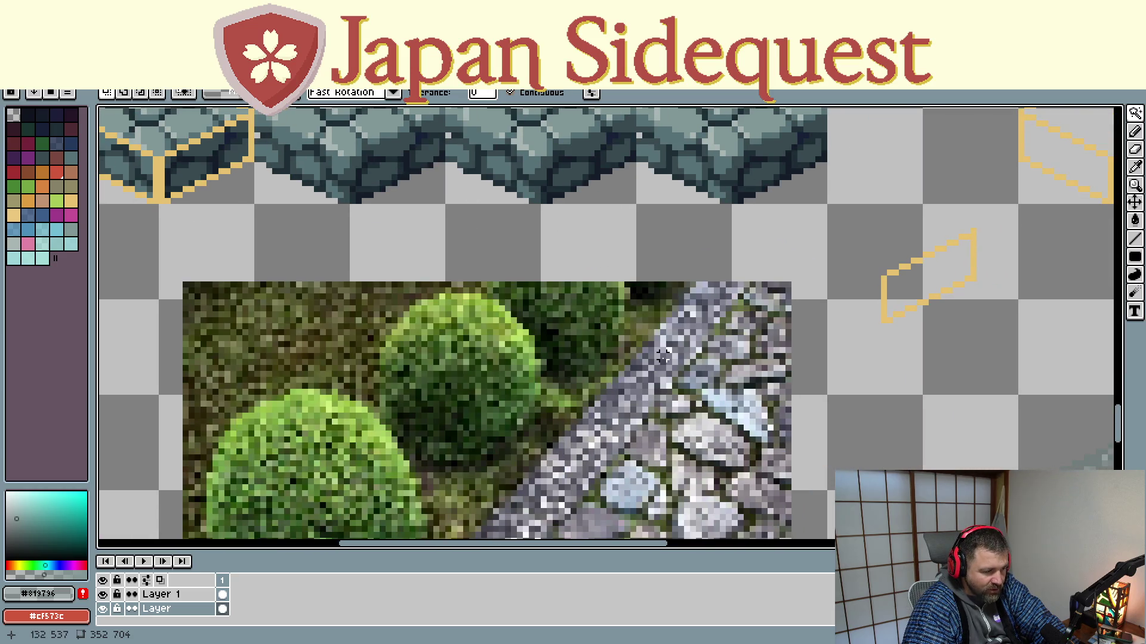
drag(408, 279, 773, 524)
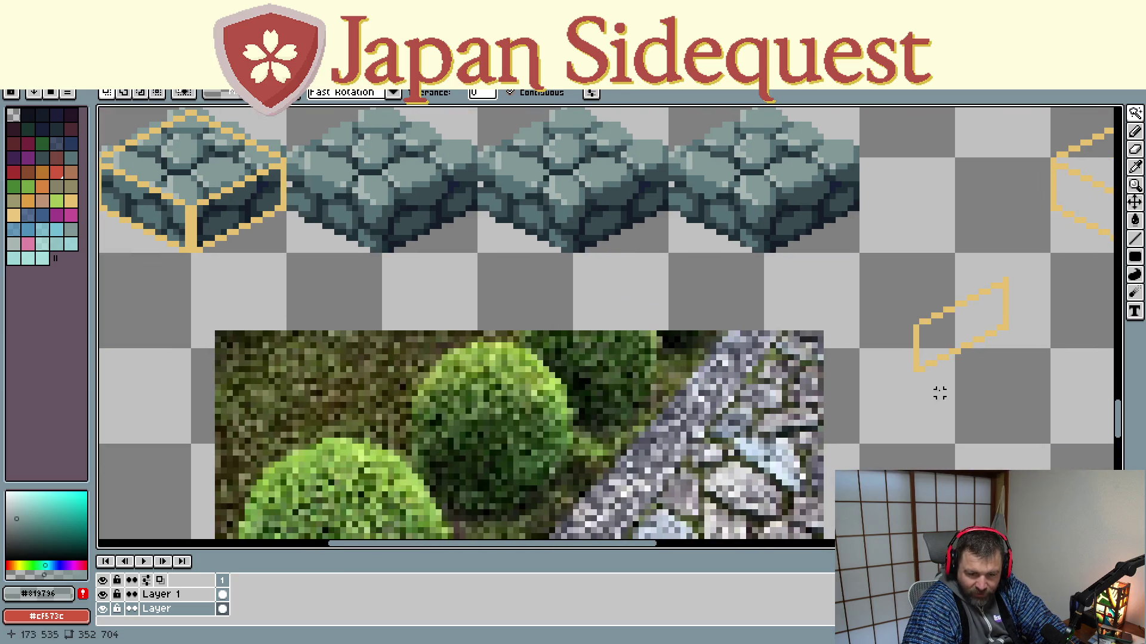
drag(743, 390, 641, 225)
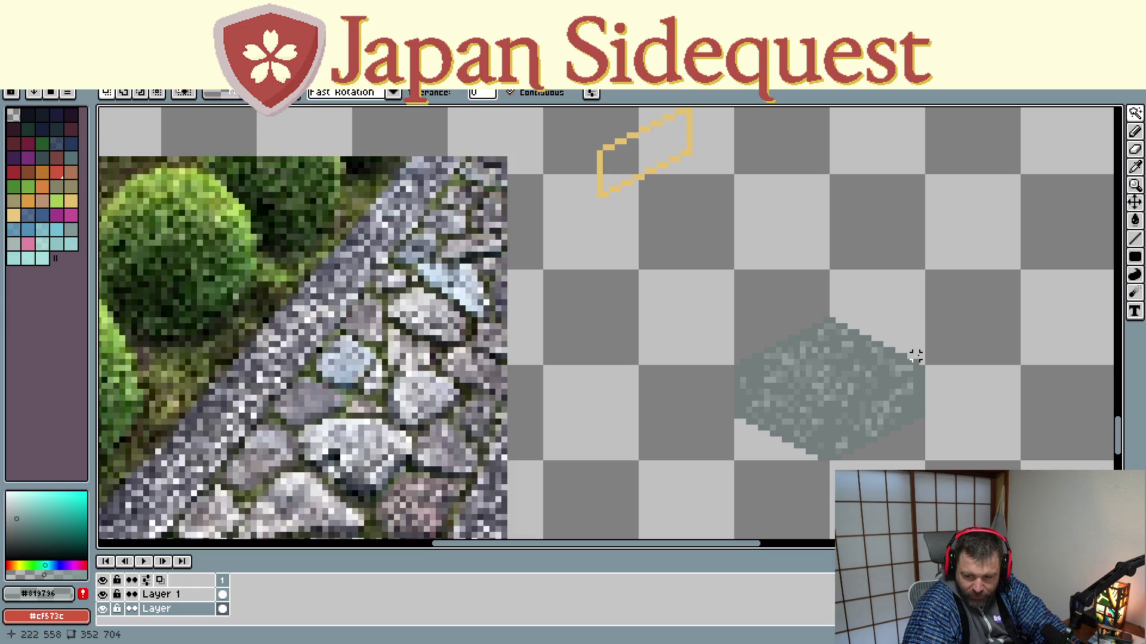
drag(391, 189, 677, 538)
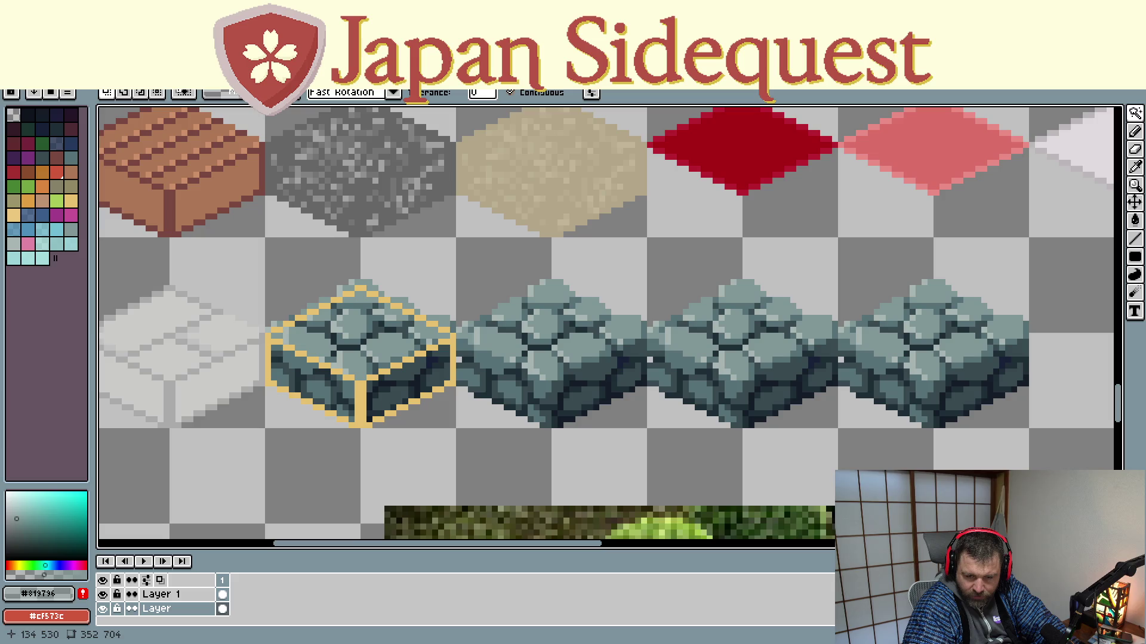
drag(954, 508, 599, 311)
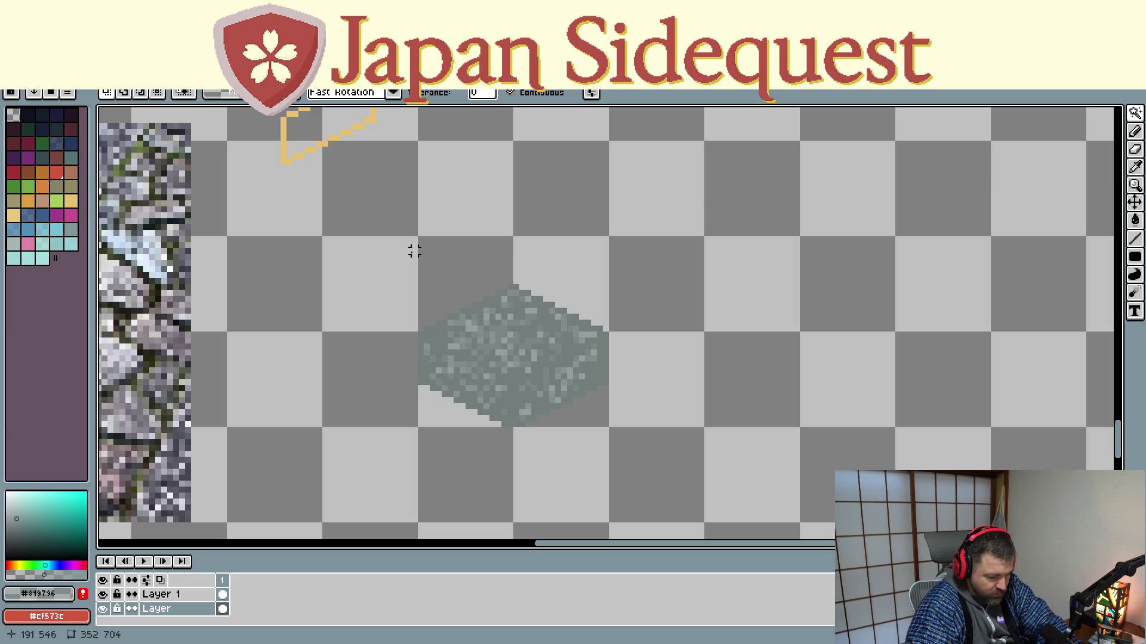
Step: Sample the tile's grey #727d7c as the drawing colour and return to the Pencil
key(k)
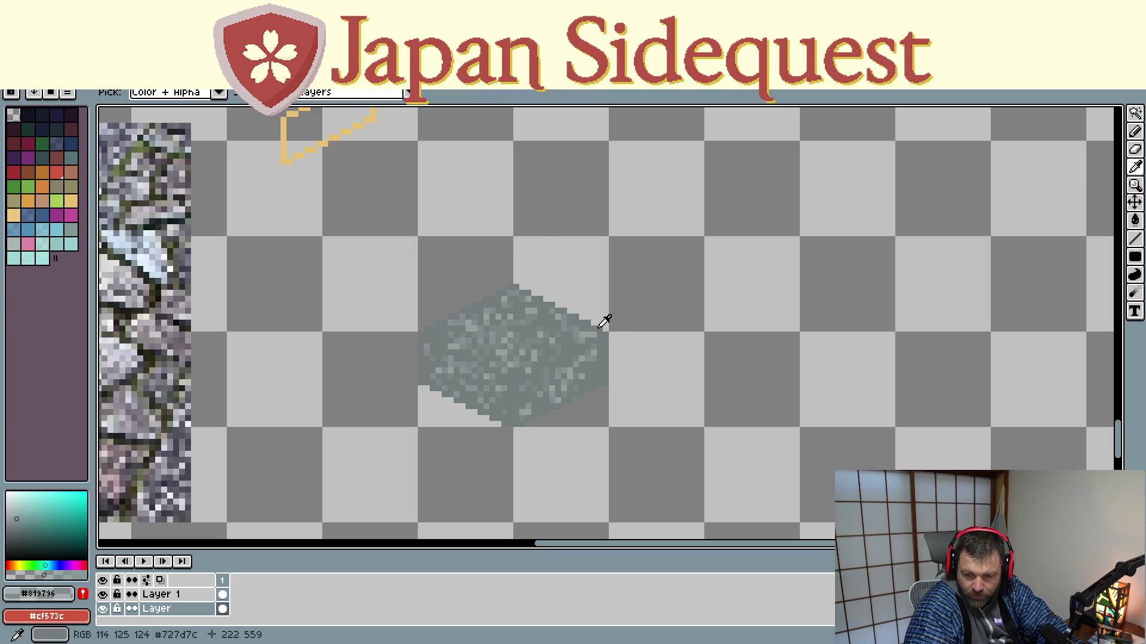
click(599, 329)
key(b)
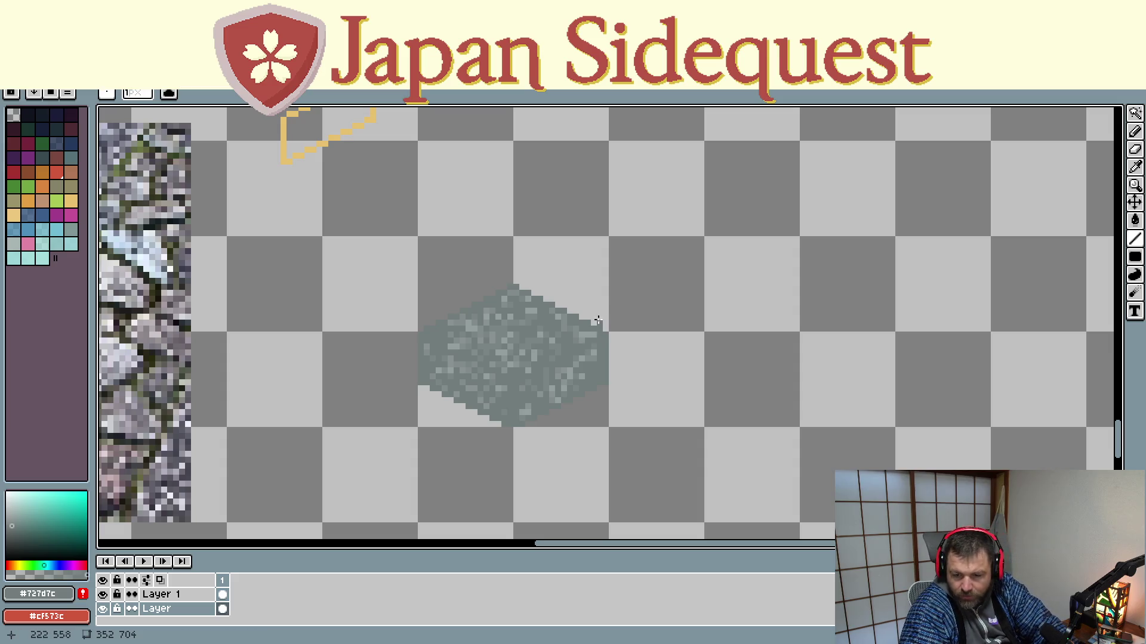
drag(564, 323, 459, 397)
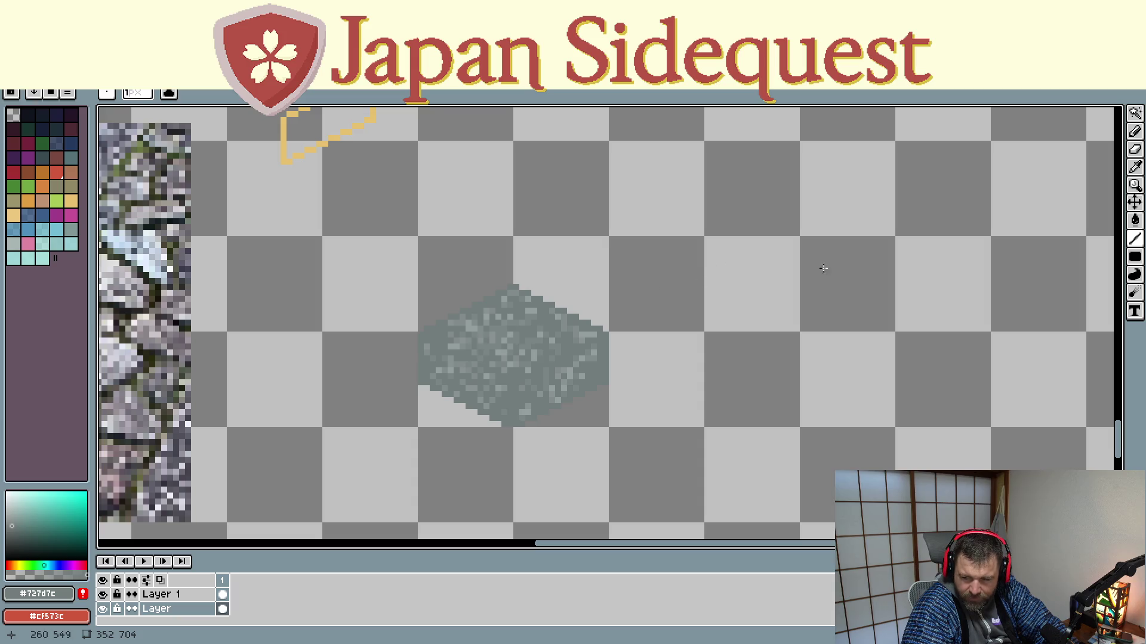
Step: Draw a dark green diagonal top-face edge and a vertical corner line below it
click(28, 131)
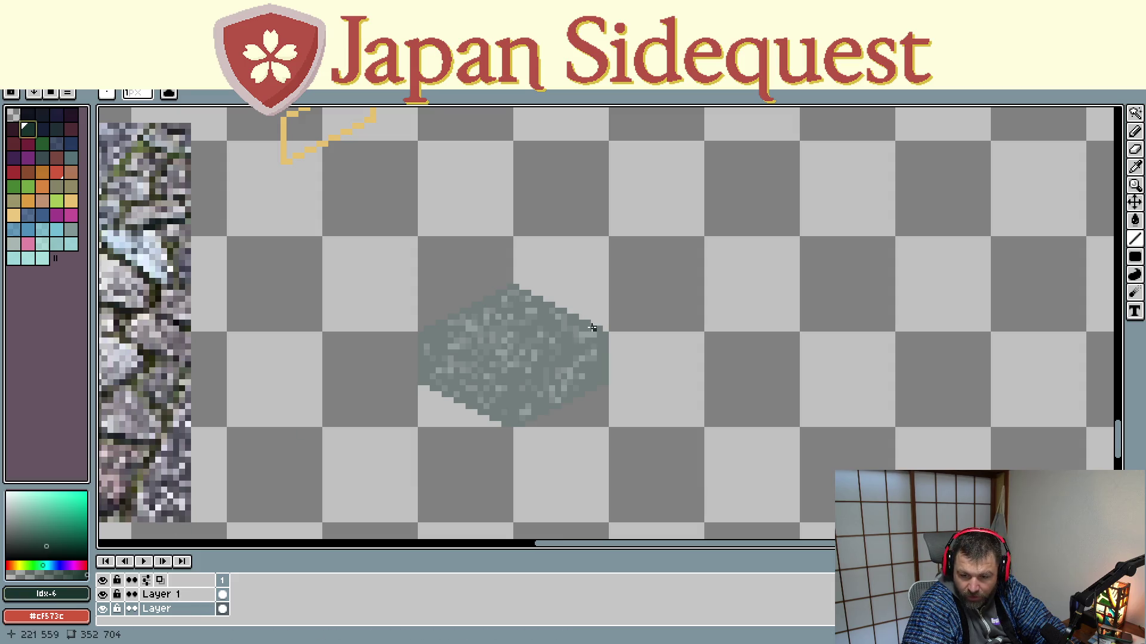
mouse_move(565, 323)
mouse_down()
mouse_move(468, 371)
mouse_move(532, 333)
mouse_move(492, 352)
mouse_up()
drag(482, 359, 476, 365)
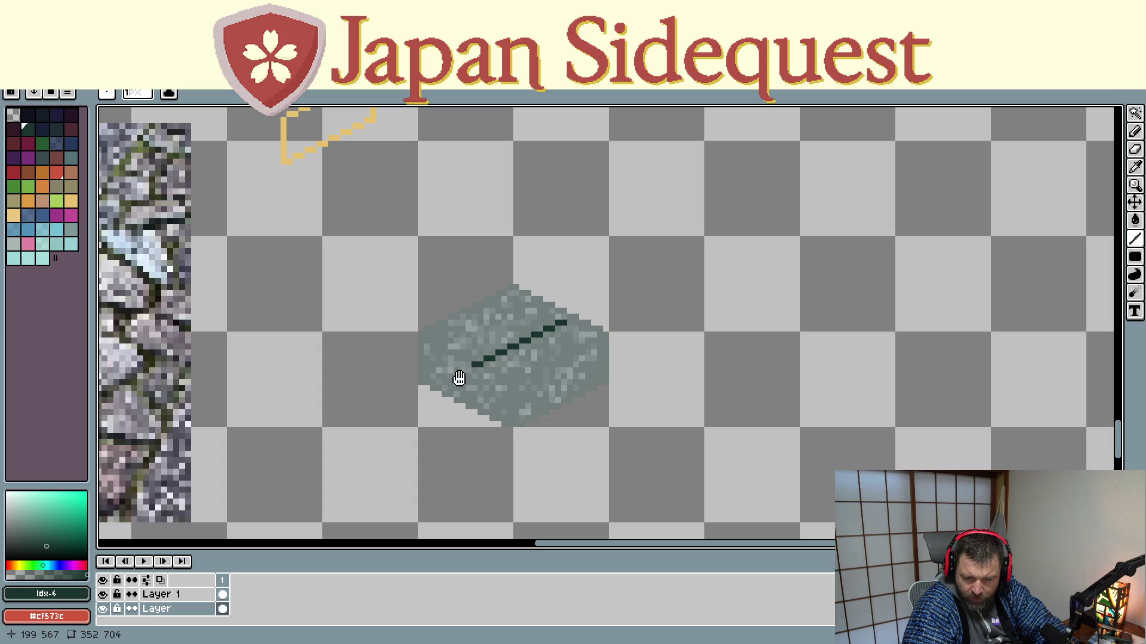
scroll(460, 376, down, 3)
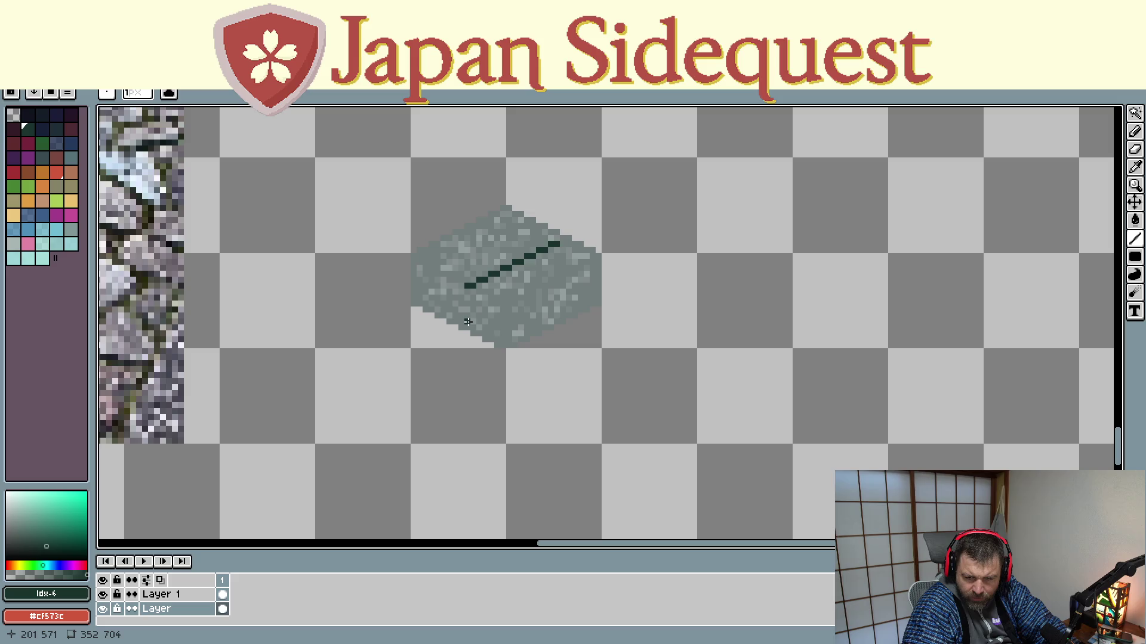
drag(467, 325, 467, 286)
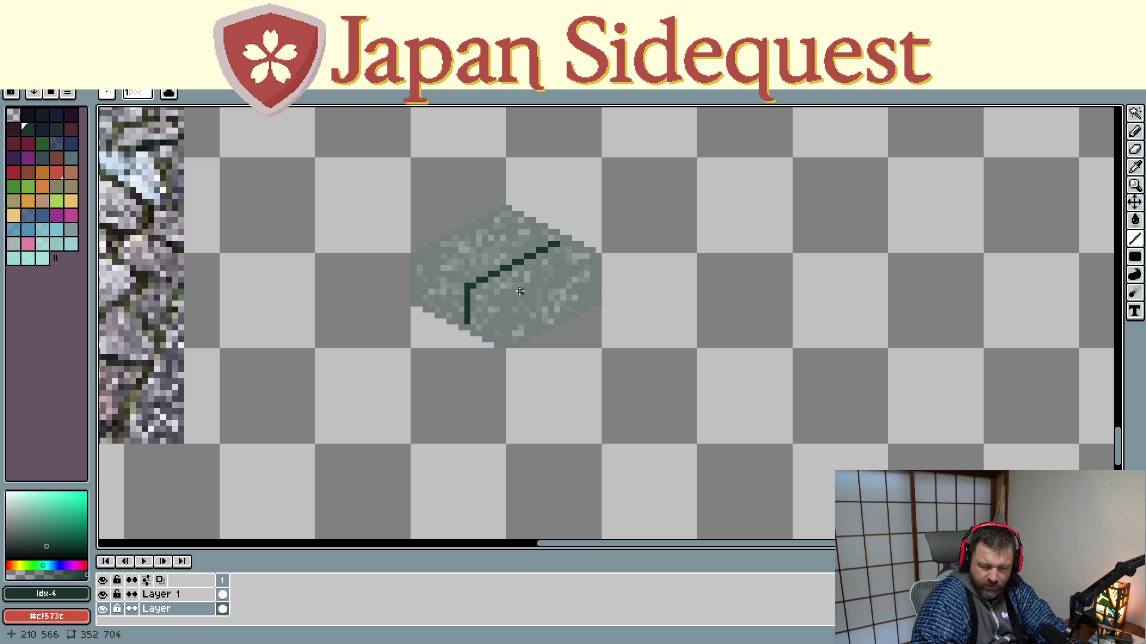
Step: Try bucket-filling the vertical line with the tile's grey, undo it, and return to the Pencil
key(alt)
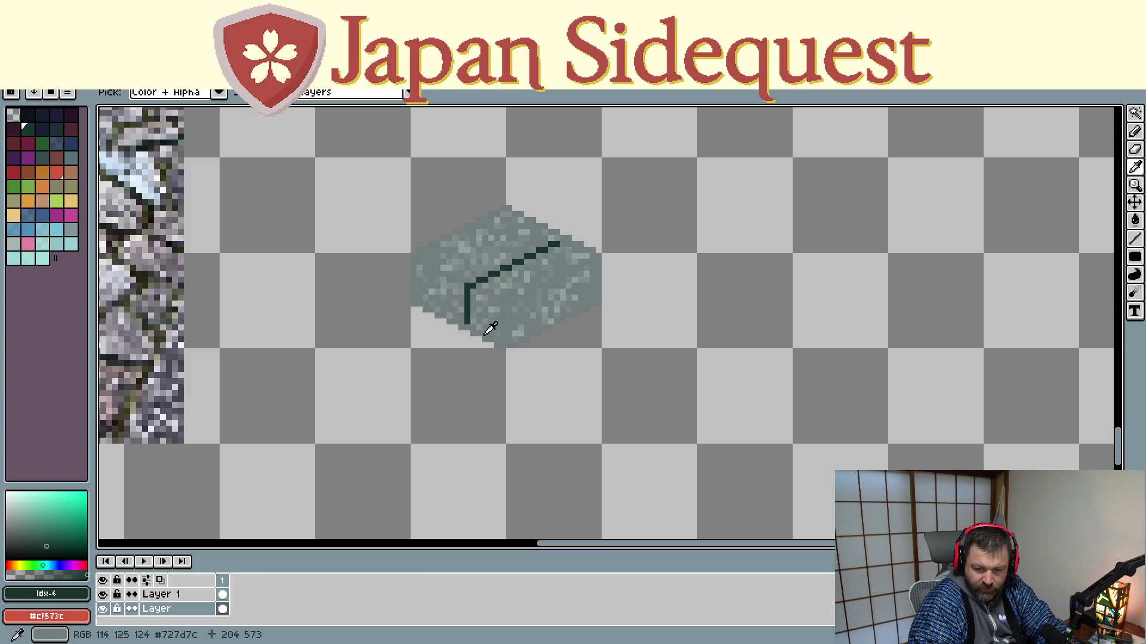
click(482, 334)
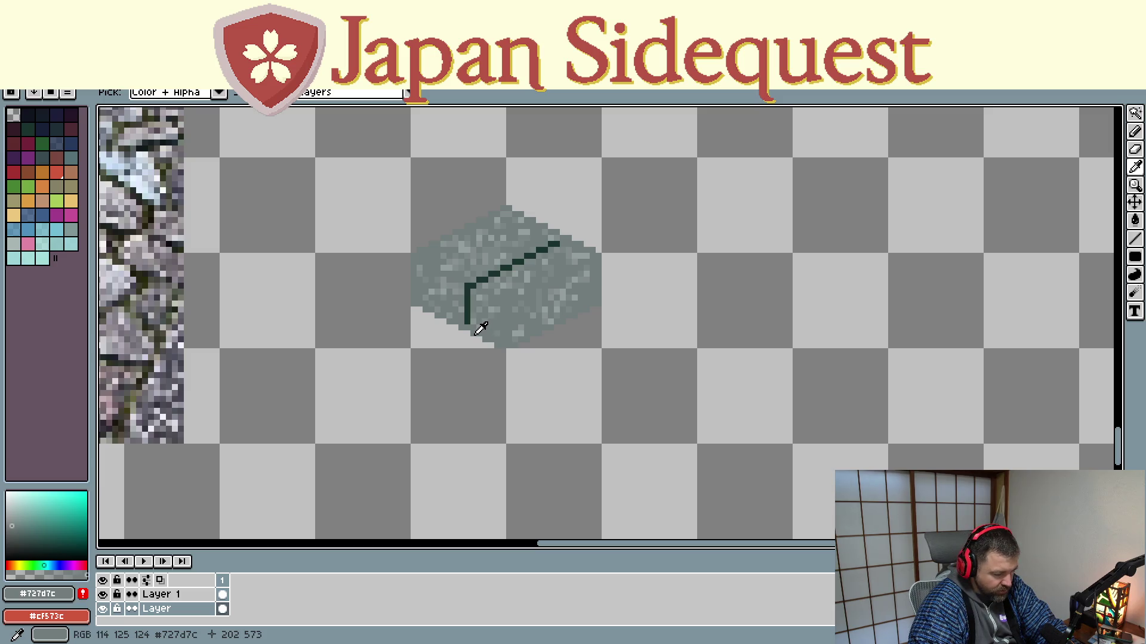
key(g)
click(467, 299)
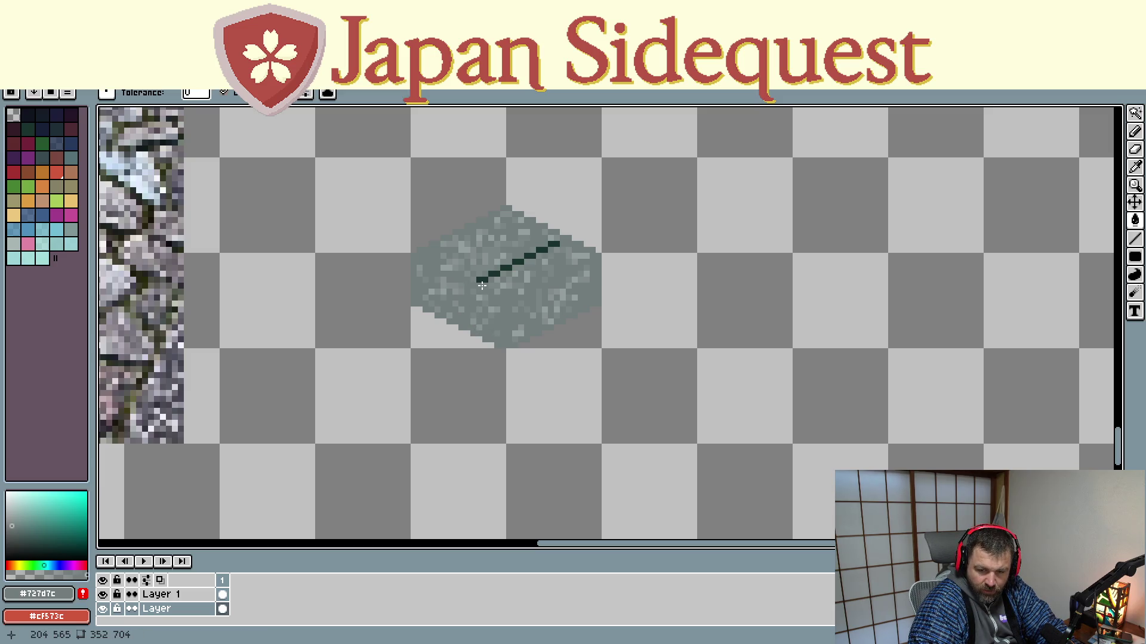
key(ctrl+z)
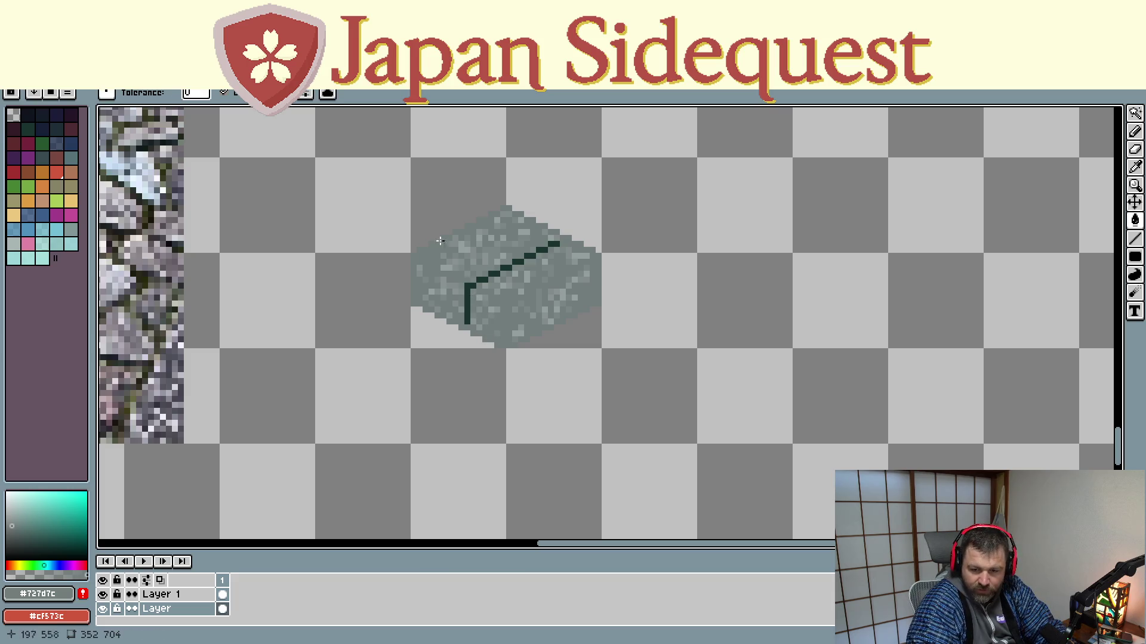
click(1135, 115)
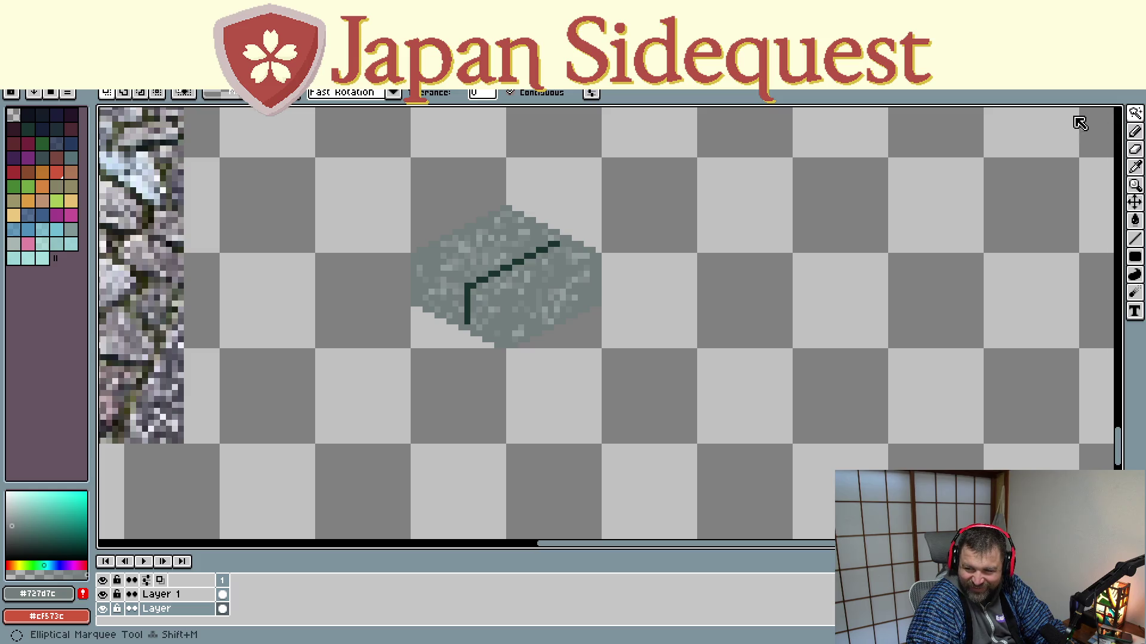
key(q)
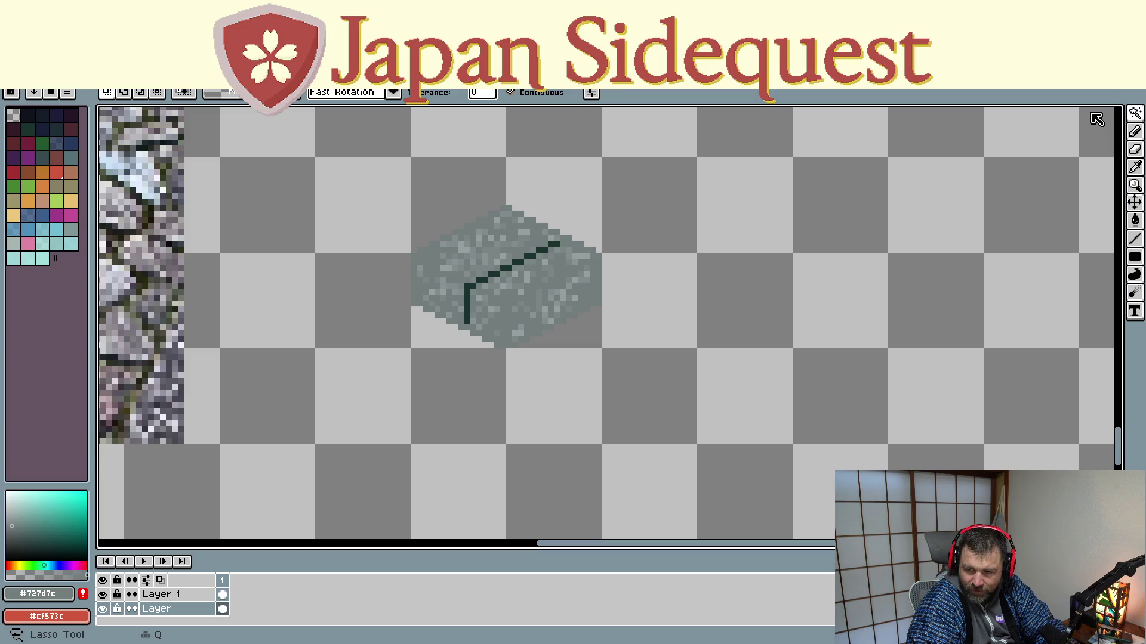
key(b)
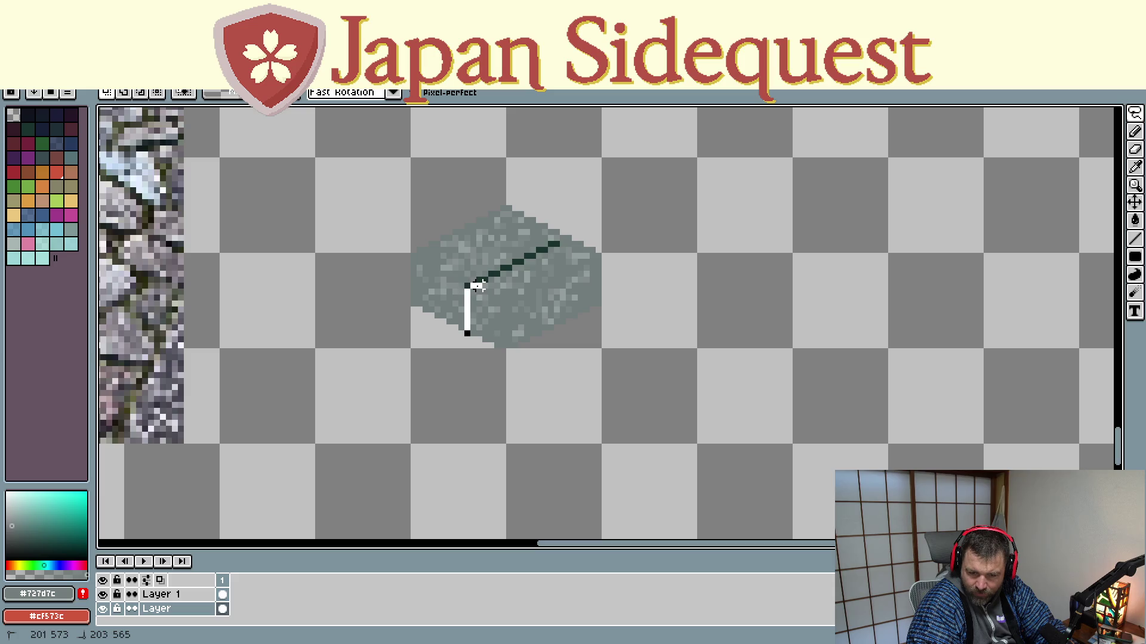
Step: Lasso-select the gravel-textured block, clearing a botched attempt and retracing around it
drag(494, 274, 602, 235)
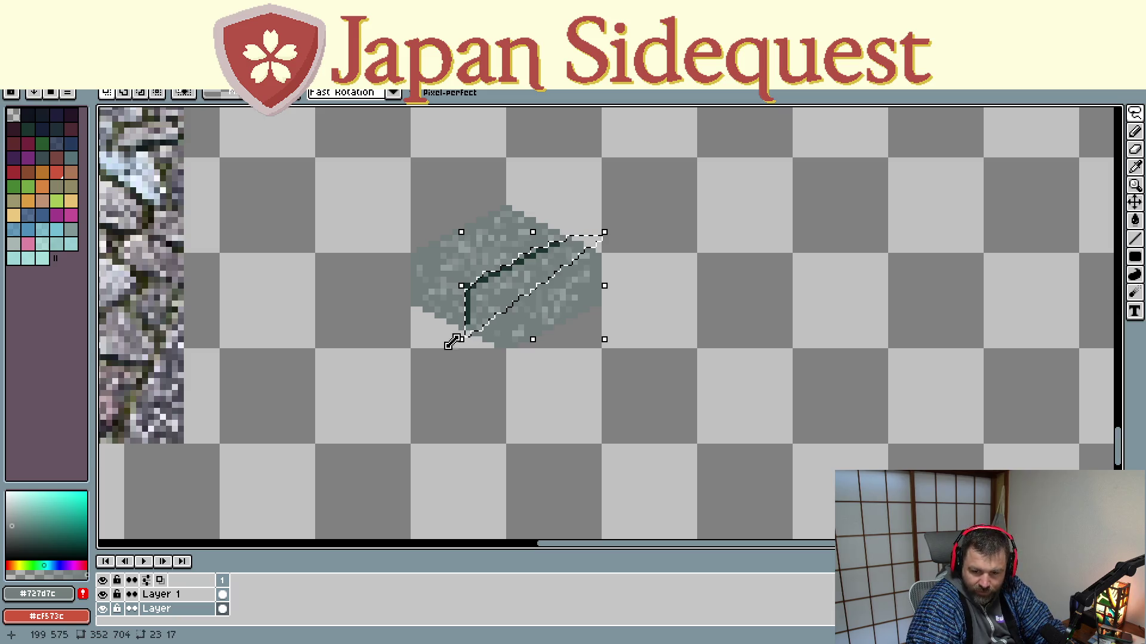
drag(467, 353, 632, 229)
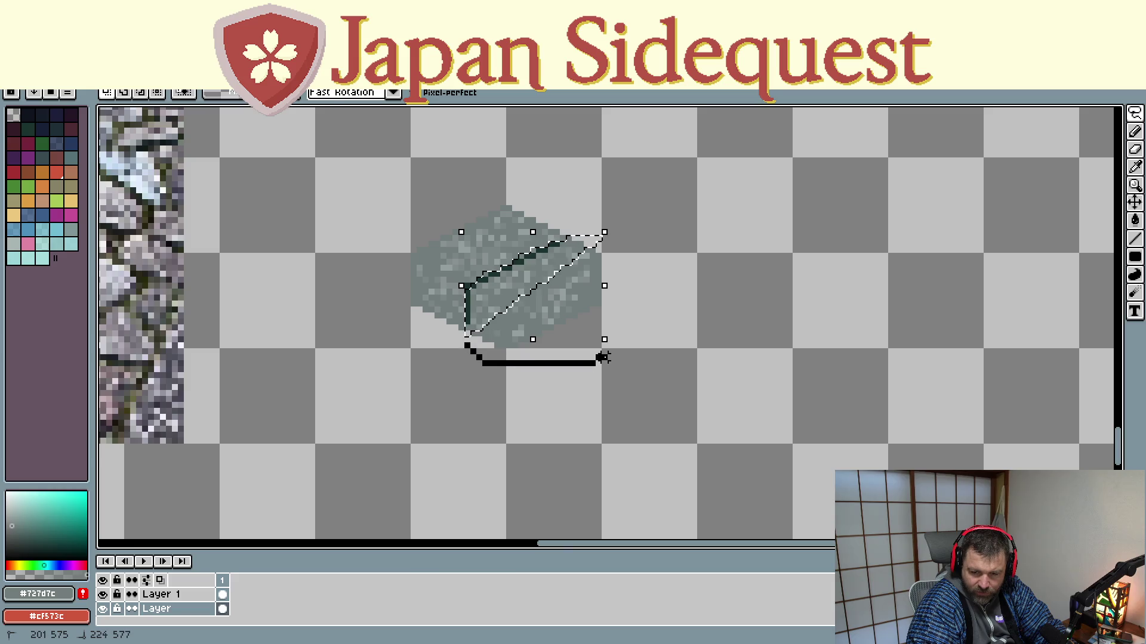
mouse_move(595, 303)
mouse_down()
mouse_move(462, 333)
mouse_move(479, 278)
mouse_move(567, 237)
mouse_up()
click(461, 333)
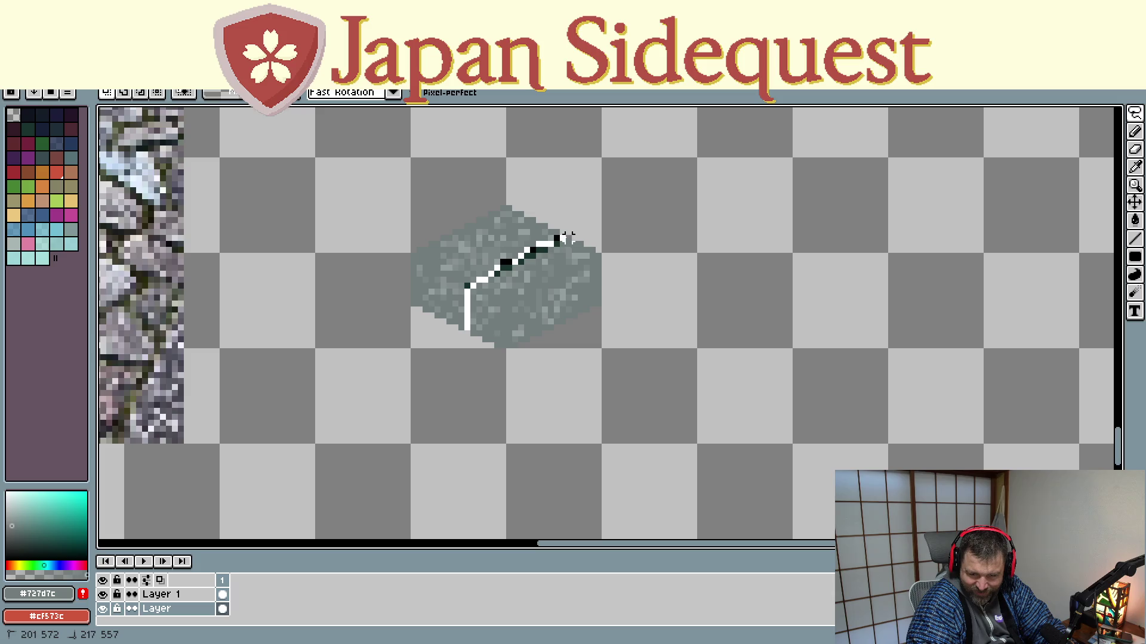
drag(566, 238, 477, 406)
mouse_move(570, 376)
mouse_down()
mouse_move(571, 399)
mouse_move(417, 350)
mouse_up()
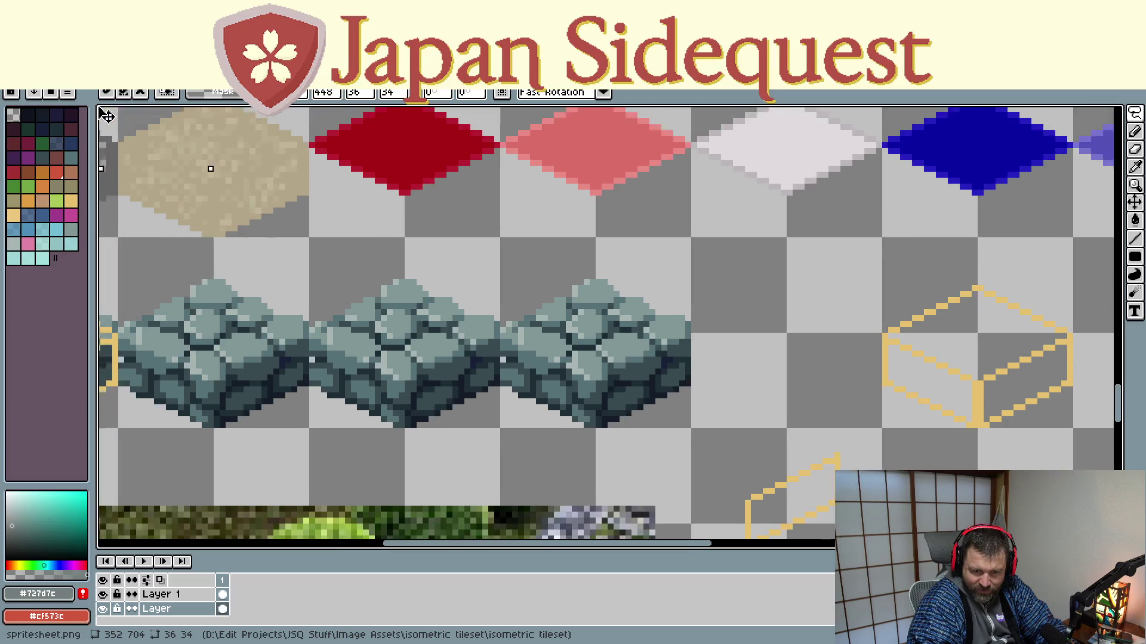
Step: Paste the gravel block into the yellow outline on the first stone tile, hide Layer 1, and commit
key(ctrl+v)
mouse_move(473, 545)
mouse_down()
mouse_move(453, 500)
mouse_move(460, 507)
mouse_up()
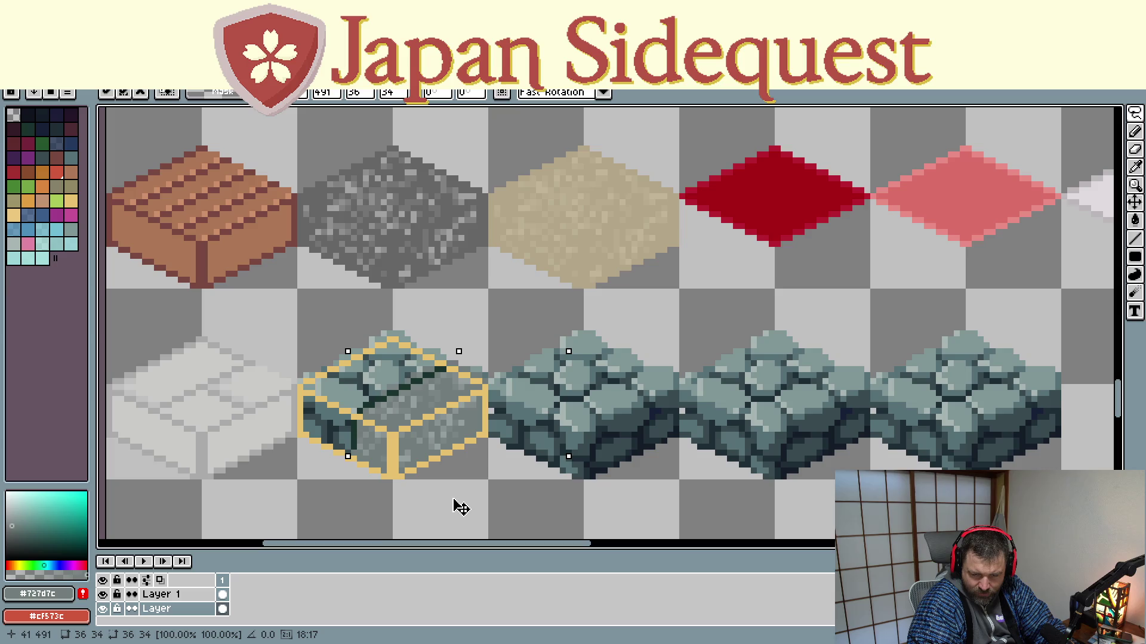
drag(382, 536, 533, 536)
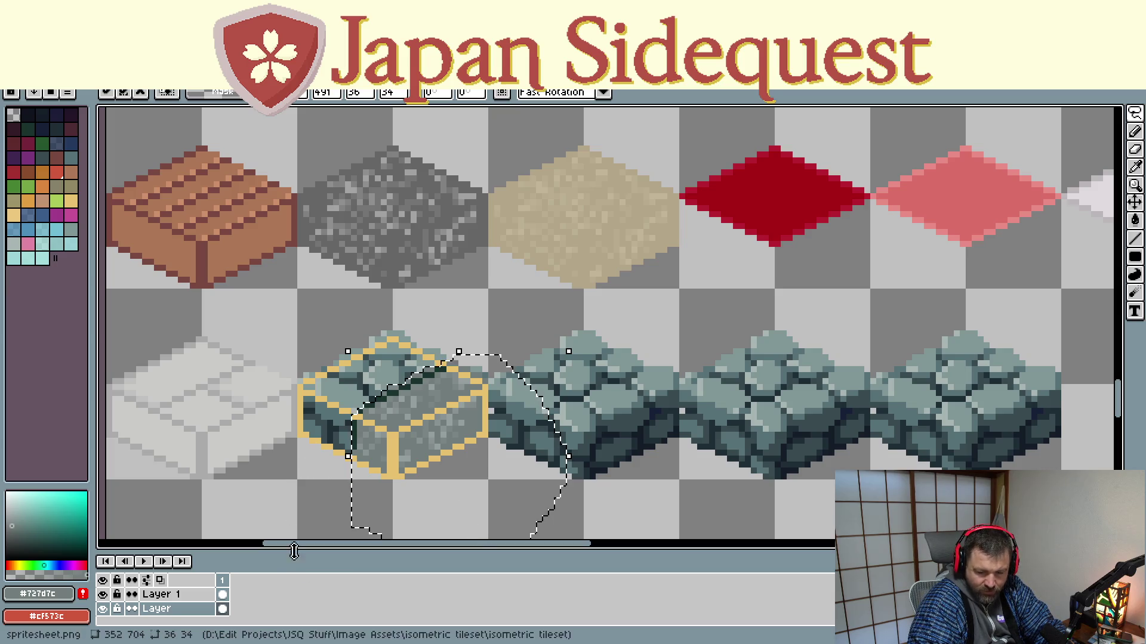
click(102, 595)
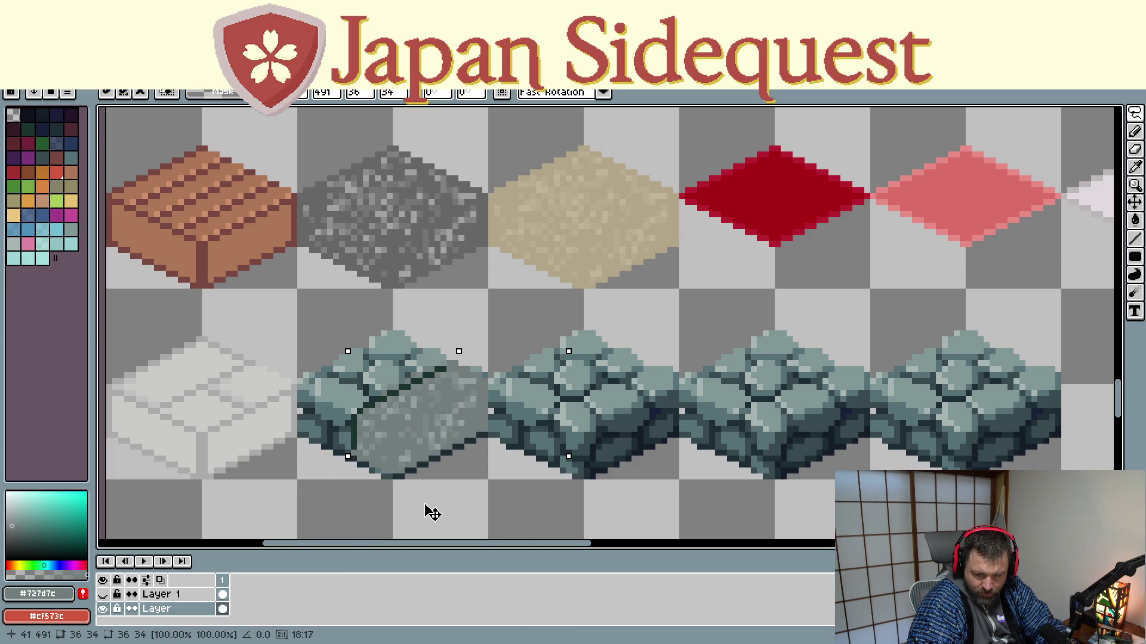
key(ctrl+d)
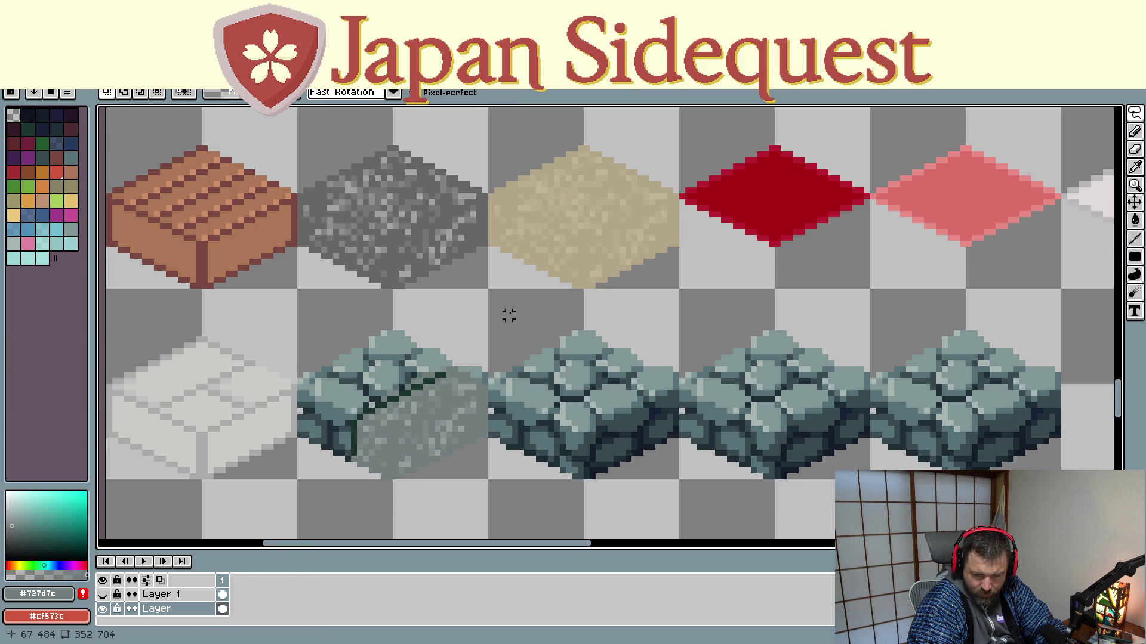
scroll(388, 458, down, 1)
Step: Pan the view to show the reference photo below the tile rows
scroll(385, 457, down, 1)
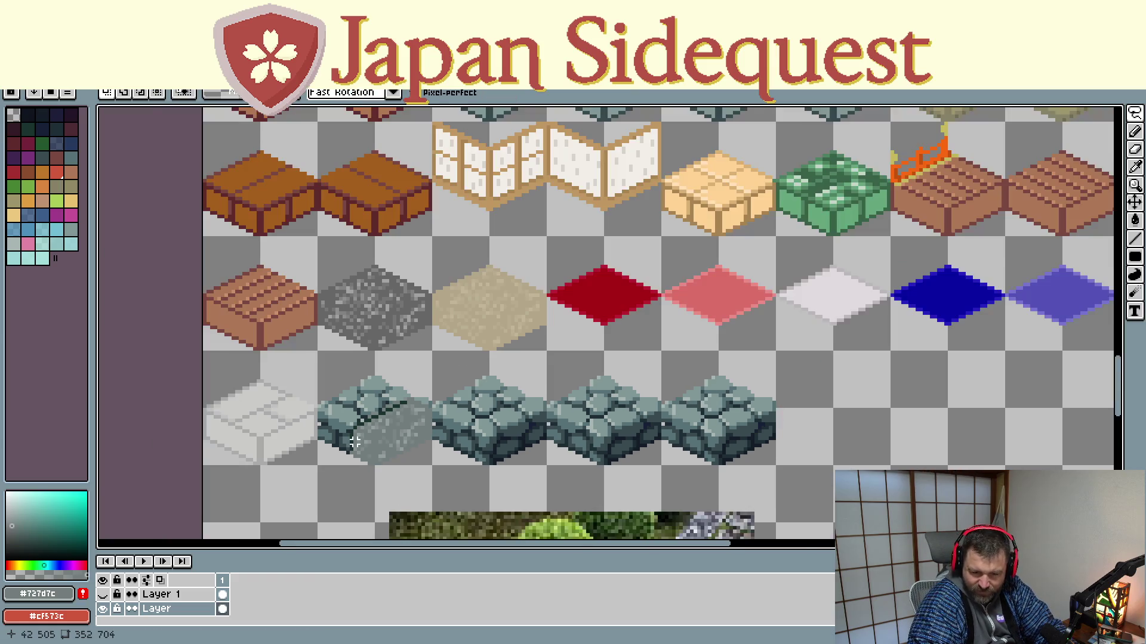
scroll(356, 440, up, 2)
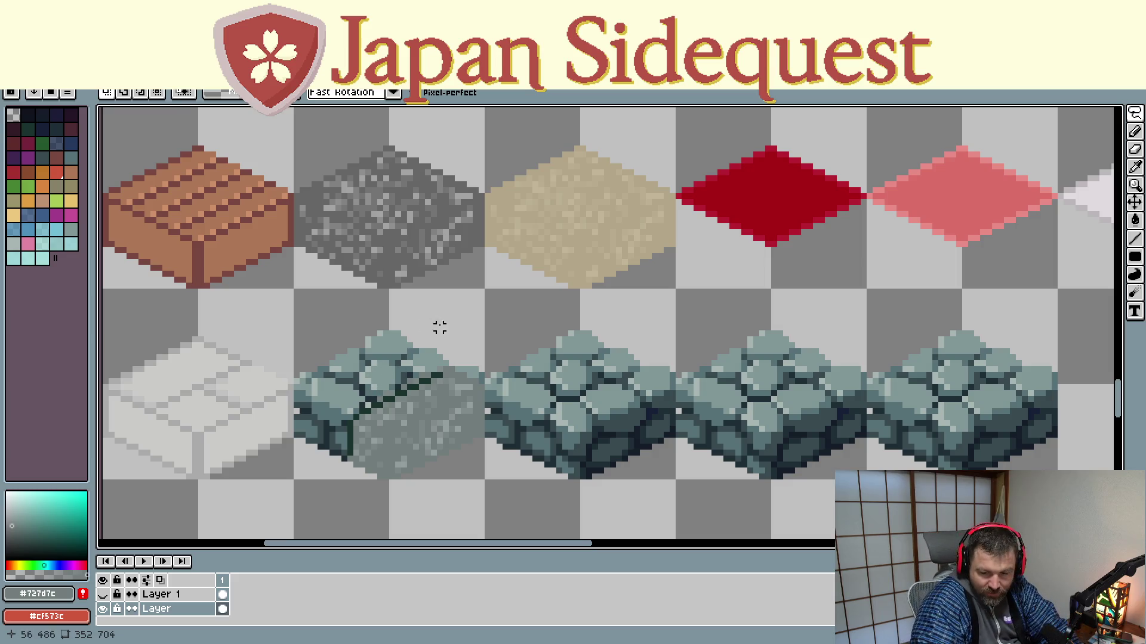
mouse_move(455, 314)
mouse_down()
mouse_move(381, 226)
mouse_move(373, 252)
mouse_up()
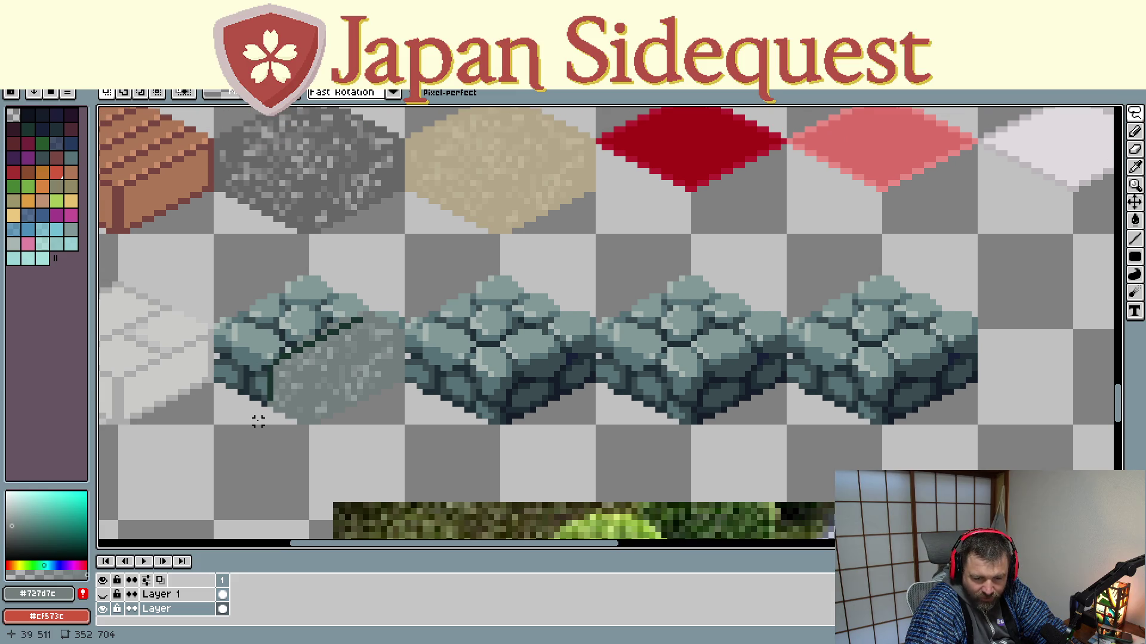
scroll(312, 463, down, 1)
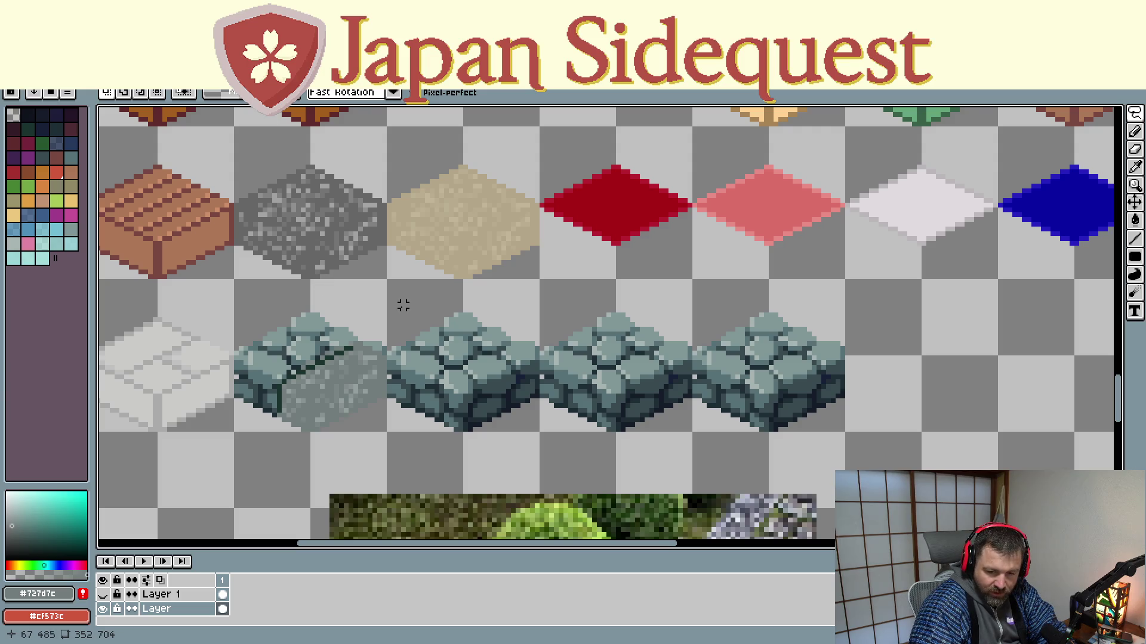
scroll(402, 305, down, 5)
scroll(743, 382, right, 5)
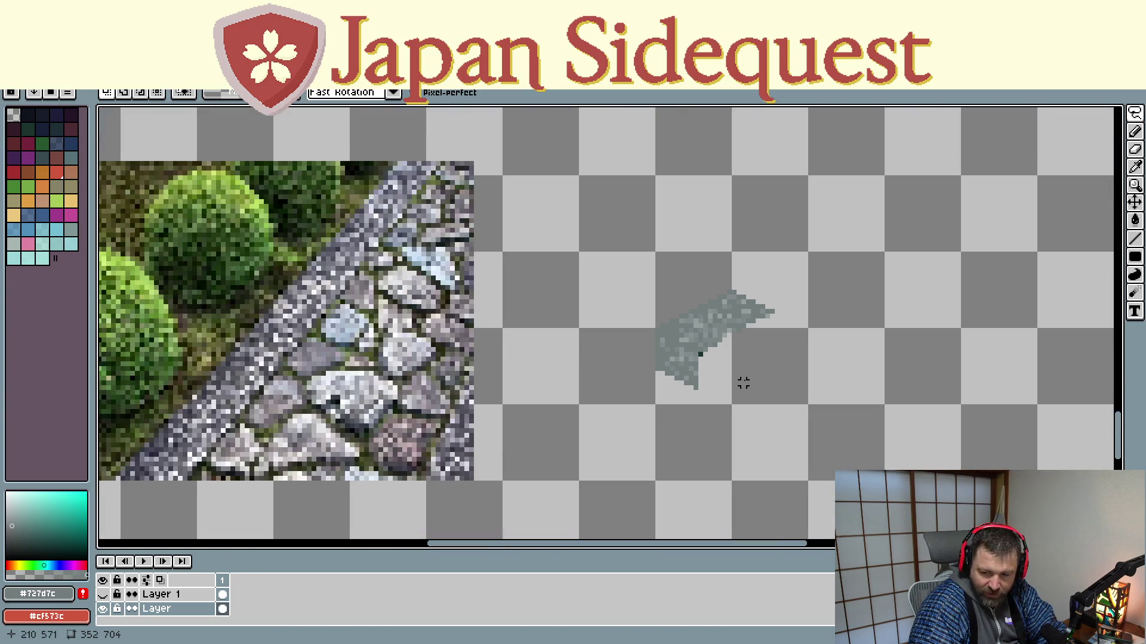
scroll(665, 418, up, 5)
scroll(587, 389, left, 5)
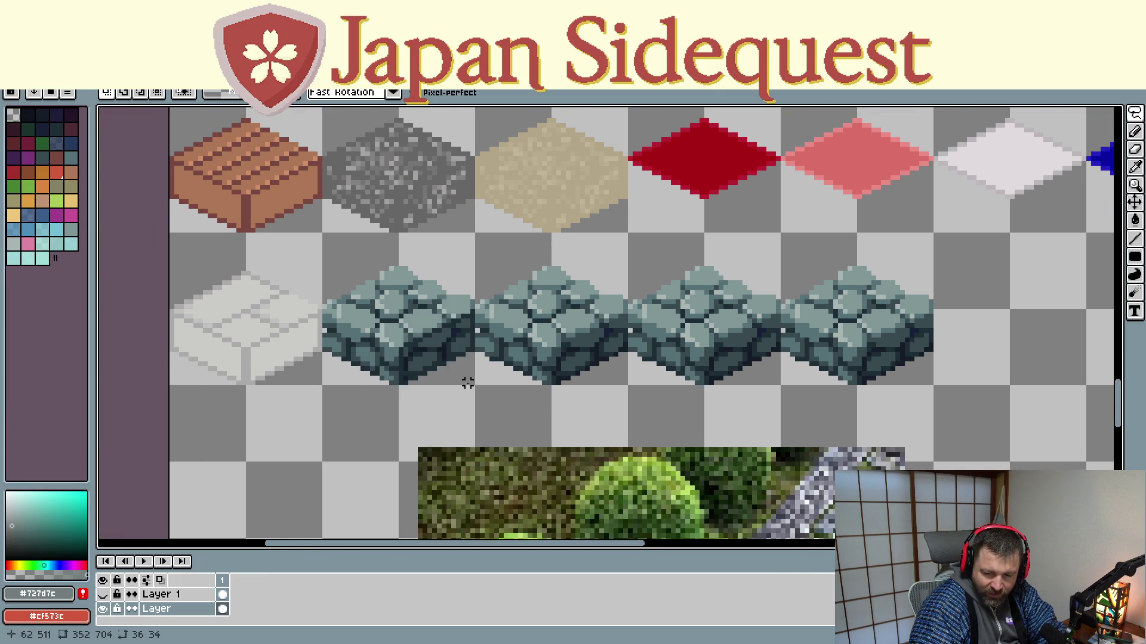
Step: Move the gravel block off the stone tile beside the photo and drop it there
drag(532, 396, 213, 175)
scroll(664, 274, right, 3)
scroll(603, 249, down, 2)
key(ctrl+d)
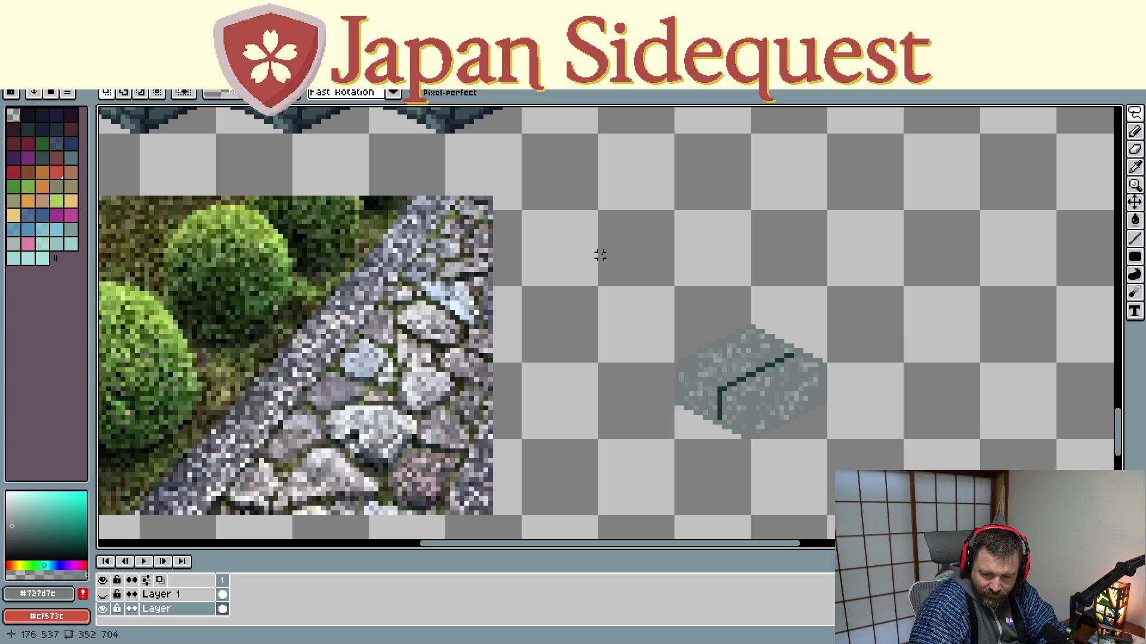
scroll(600, 264, up, 5)
scroll(565, 418, left, 5)
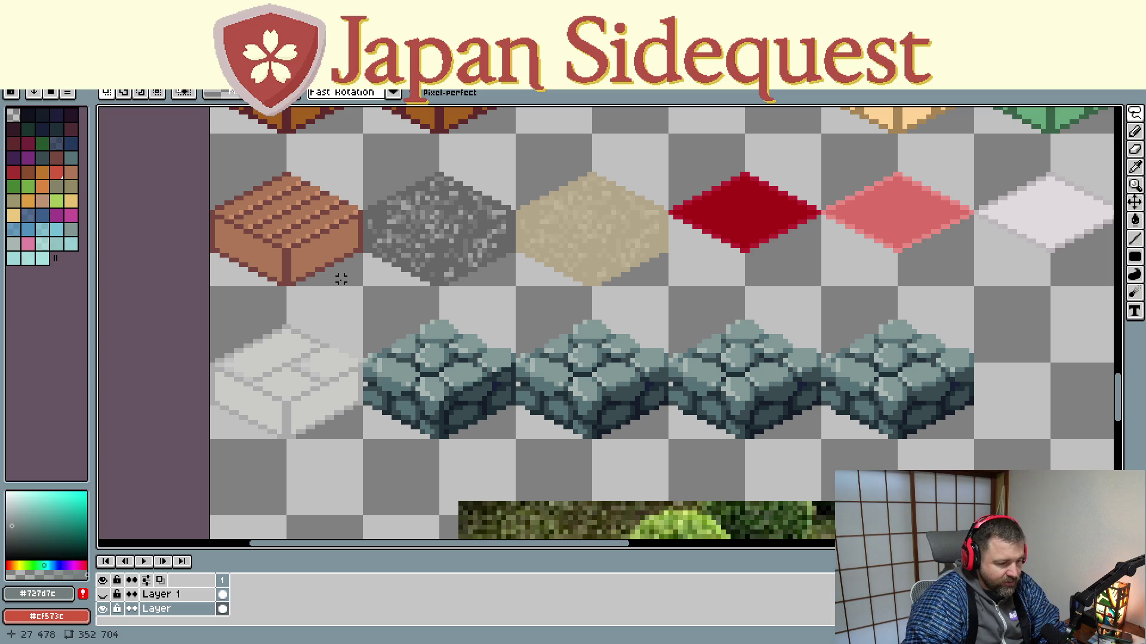
scroll(511, 416, down, 5)
scroll(469, 367, right, 3)
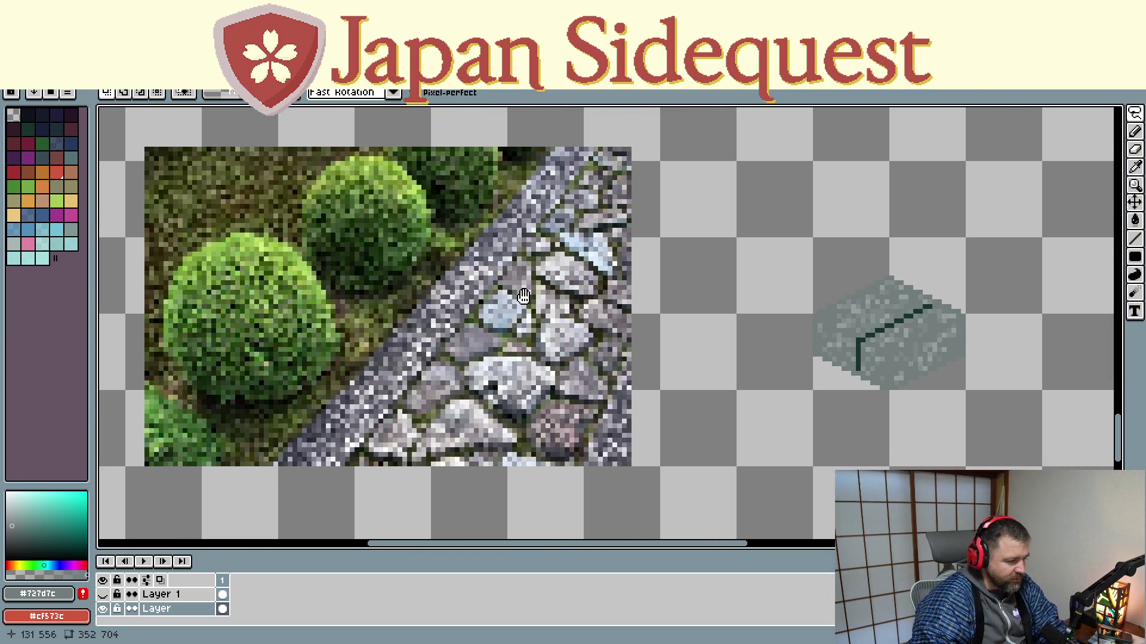
Step: Scroll and zoom the canvas to the spare tan box outline in the sheet's bottom-right corner
scroll(464, 376, down, 4)
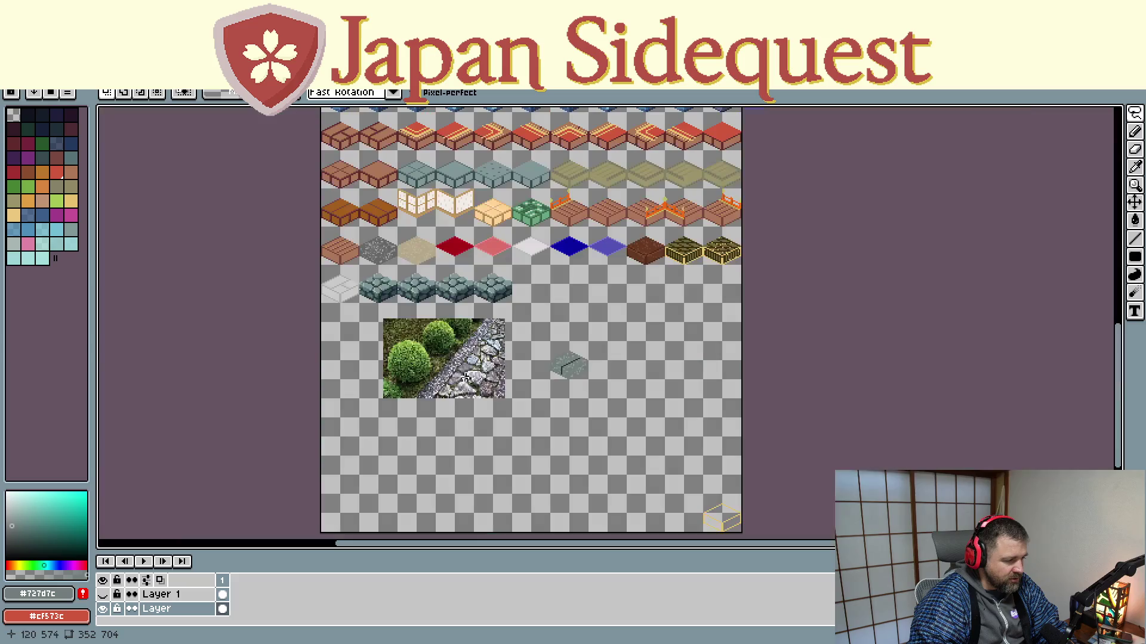
scroll(519, 435, up, 2)
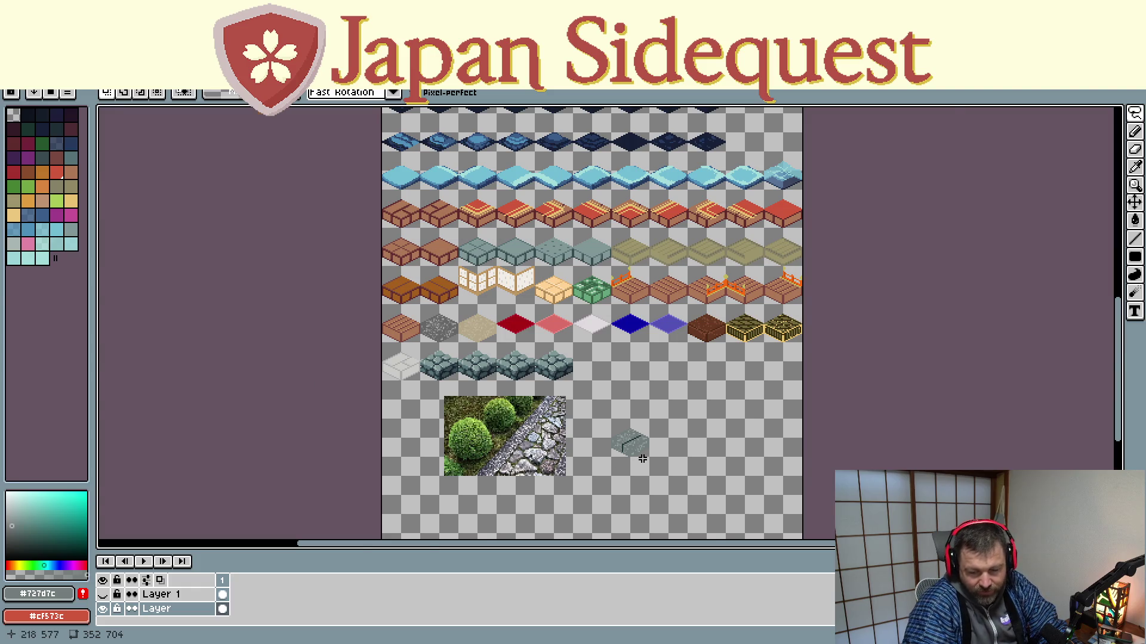
scroll(642, 459, up, 2)
scroll(635, 457, up, 1)
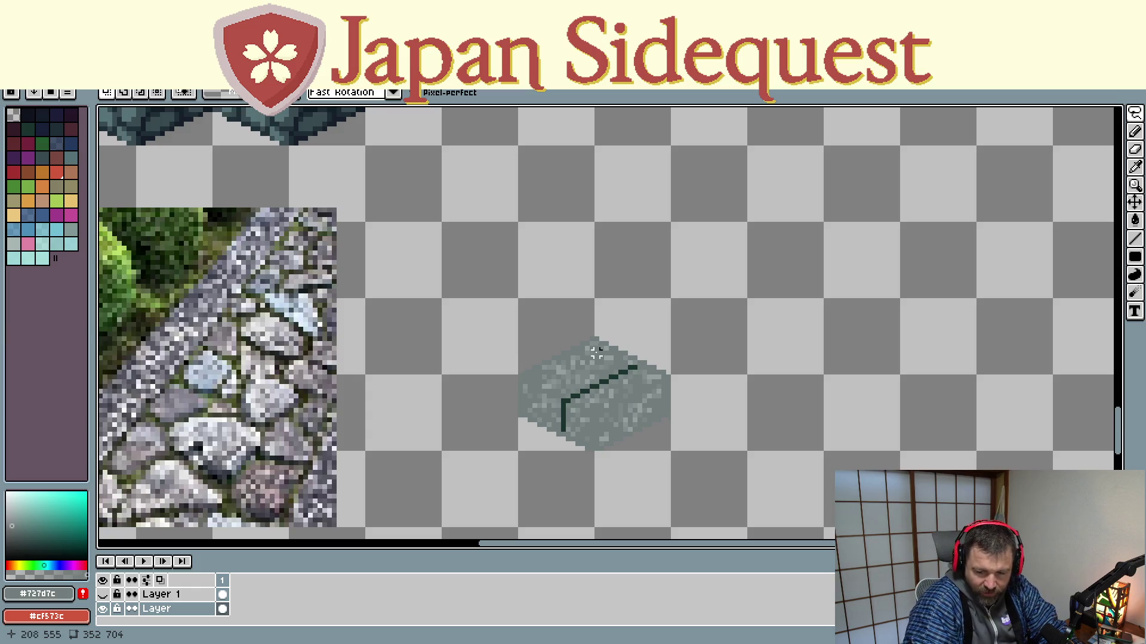
scroll(554, 301, up, 2)
scroll(570, 328, left, 3)
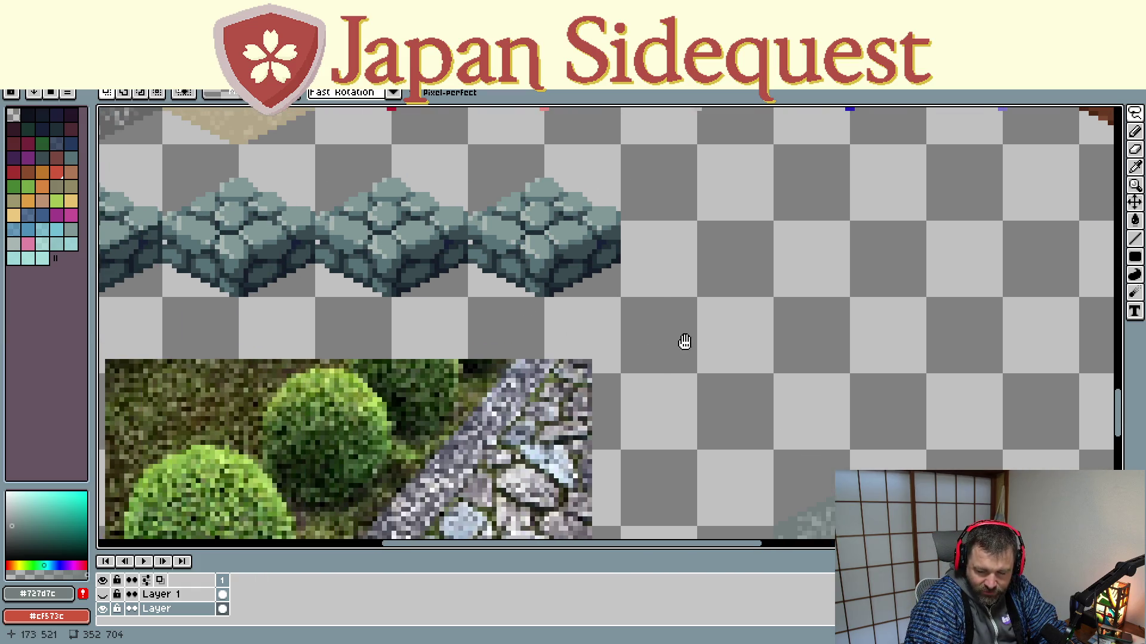
scroll(519, 251, down, 1)
scroll(539, 291, down, 1)
scroll(548, 291, up, 1)
scroll(705, 368, left, 2)
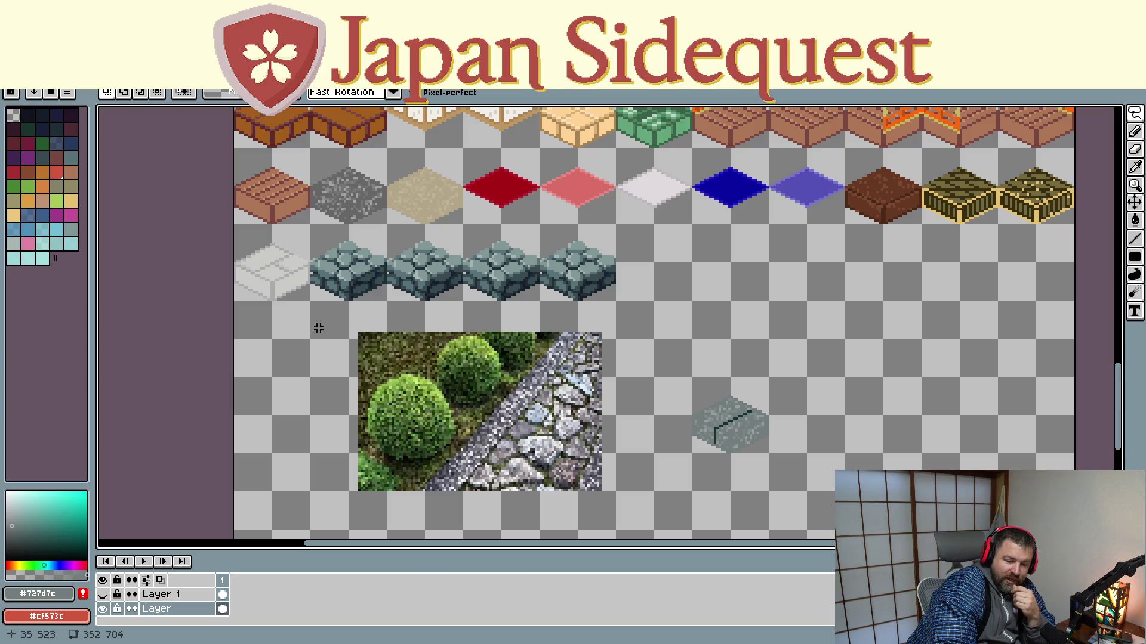
scroll(311, 313, up, 2)
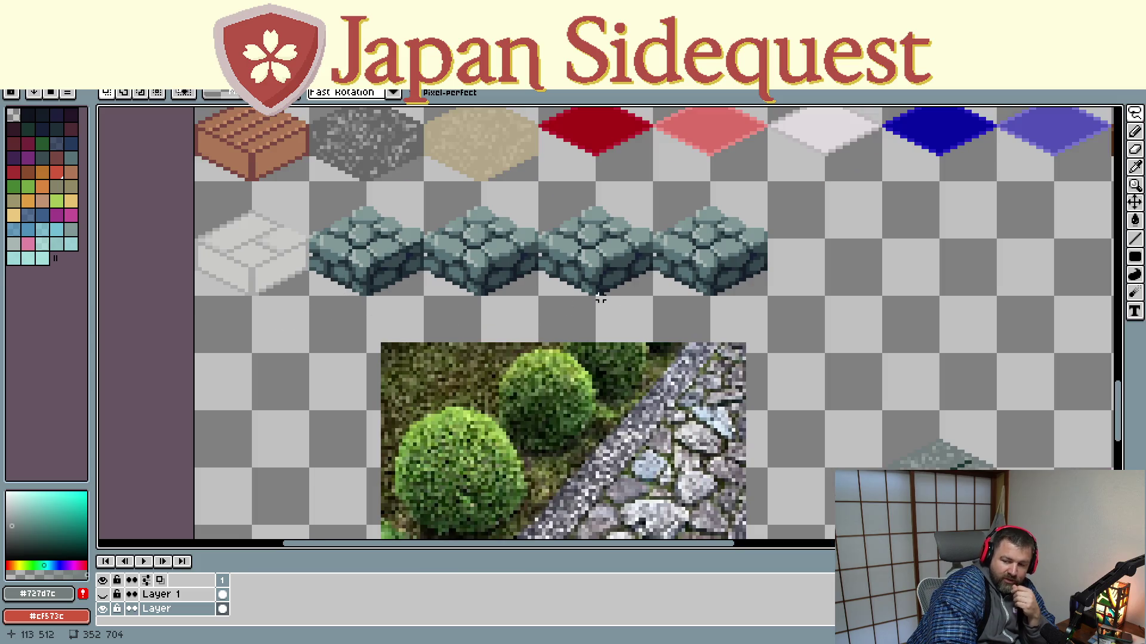
scroll(843, 273, right, 3)
scroll(417, 185, right, 4)
scroll(632, 392, right, 3)
Step: Select the 32x32 tan outline box in the corner with rectangle selection
scroll(664, 297, right, 3)
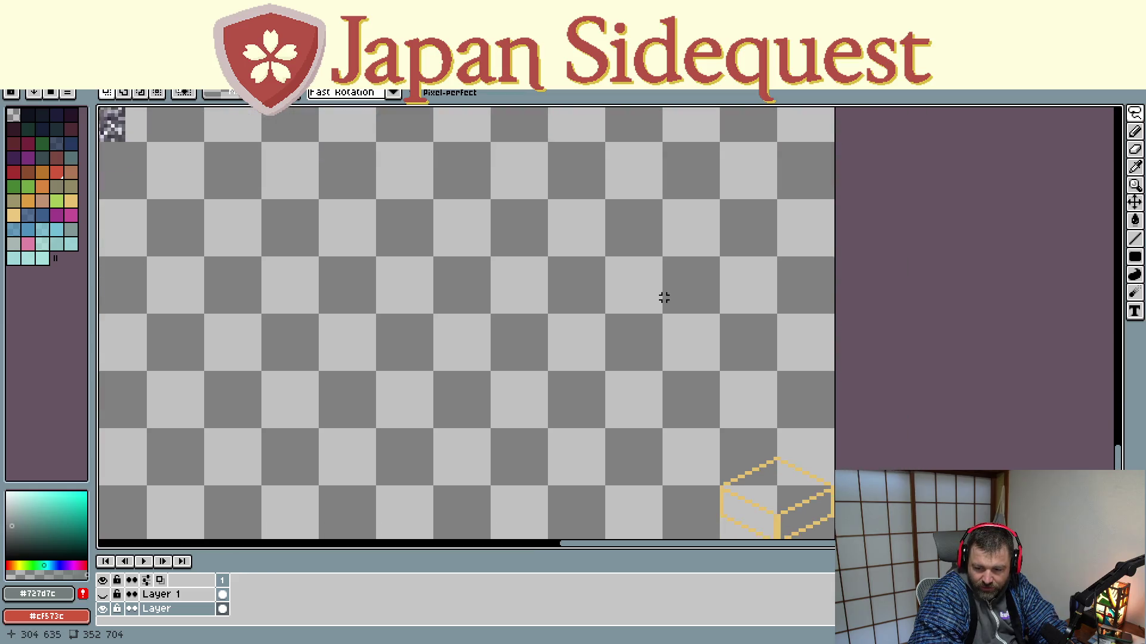
scroll(668, 316, down, 3)
scroll(672, 336, right, 2)
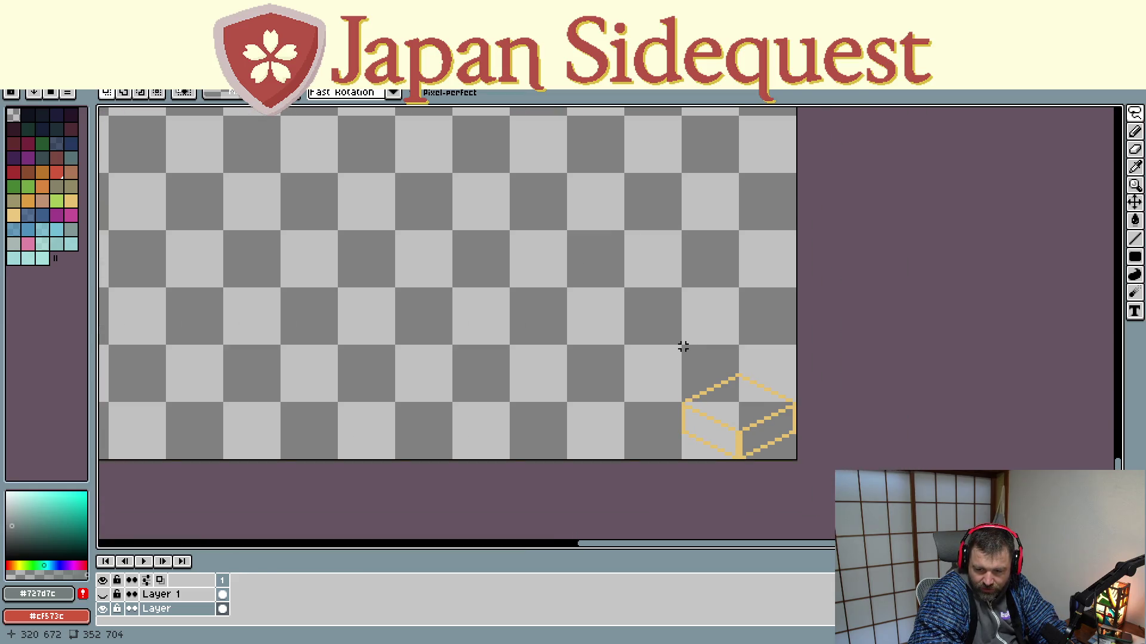
drag(683, 346, 800, 463)
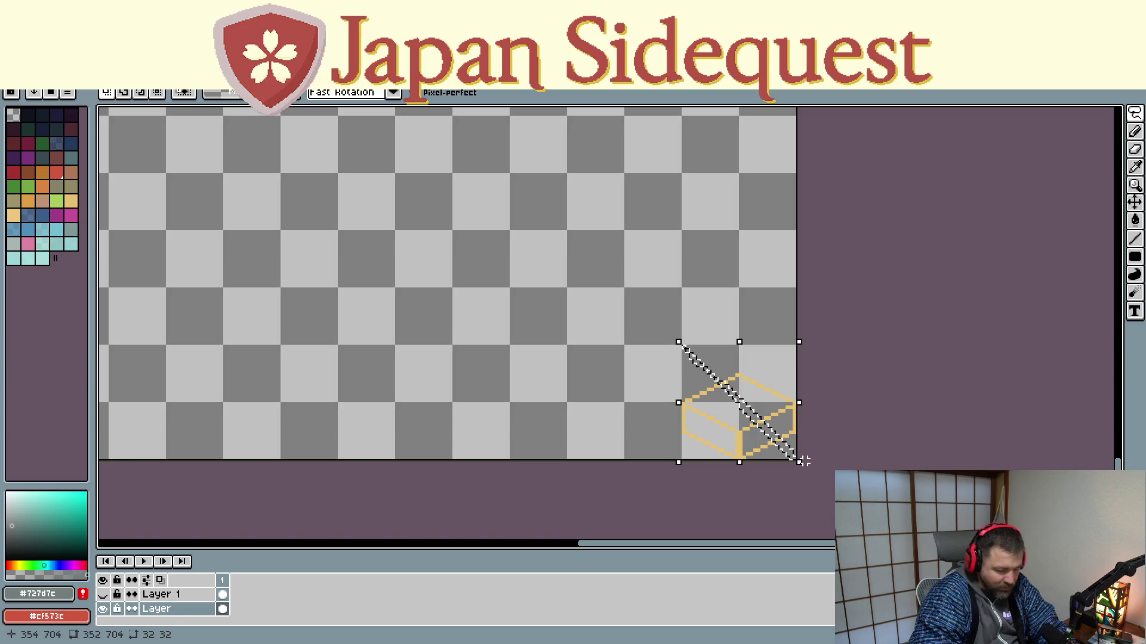
click(801, 460)
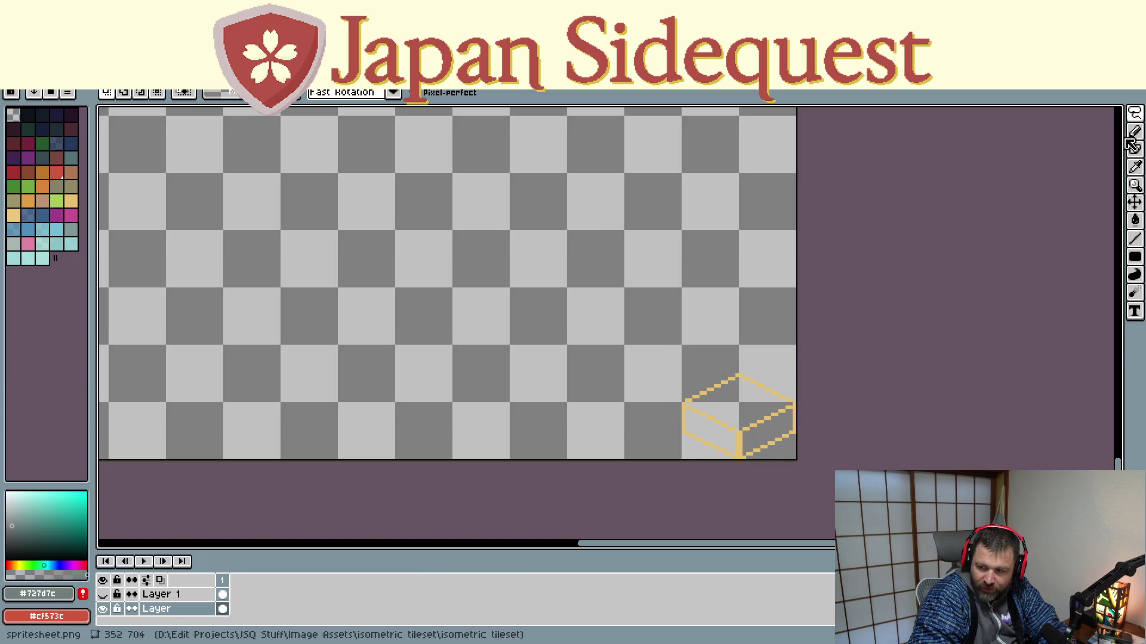
key(m)
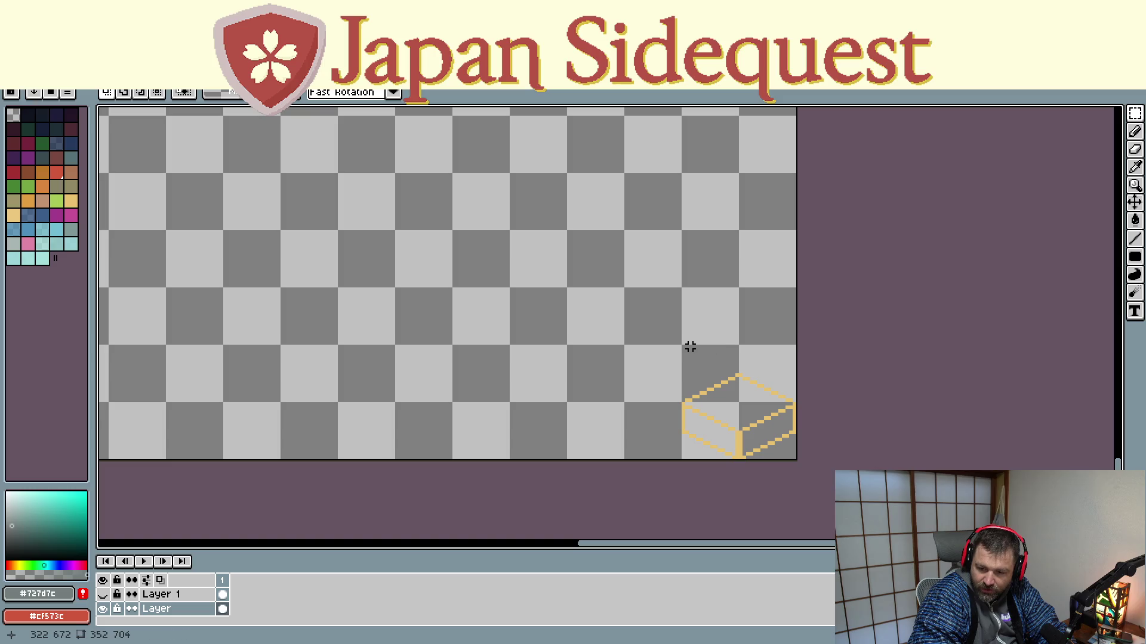
drag(683, 347, 798, 462)
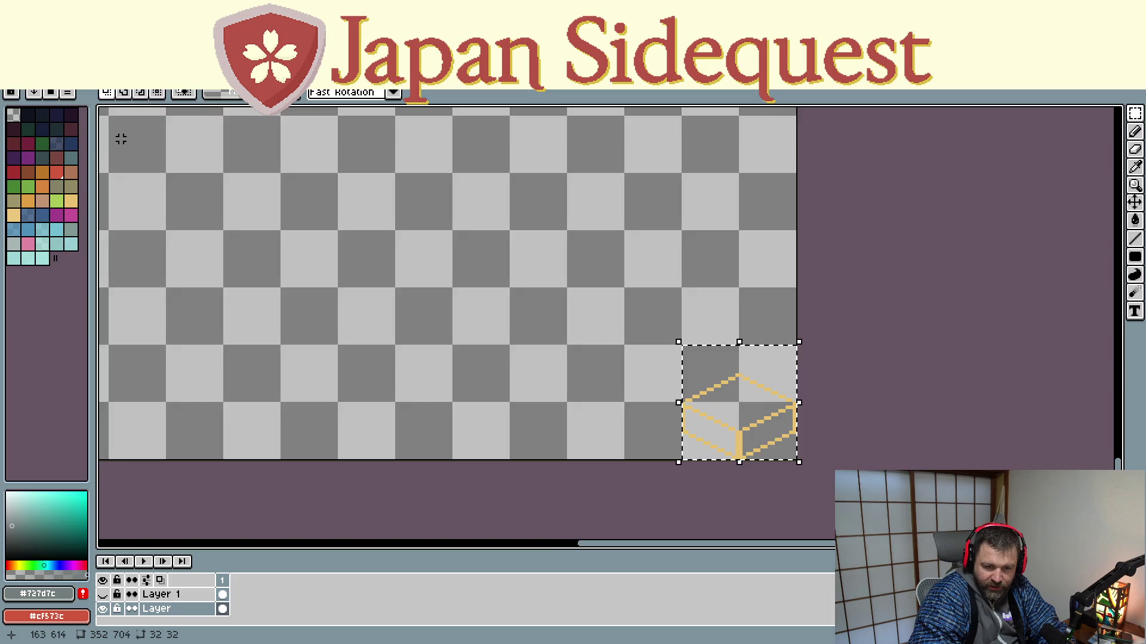
Step: Paste a copy of the outline box over the first stone tile
drag(115, 138, 601, 394)
scroll(600, 394, up, 5)
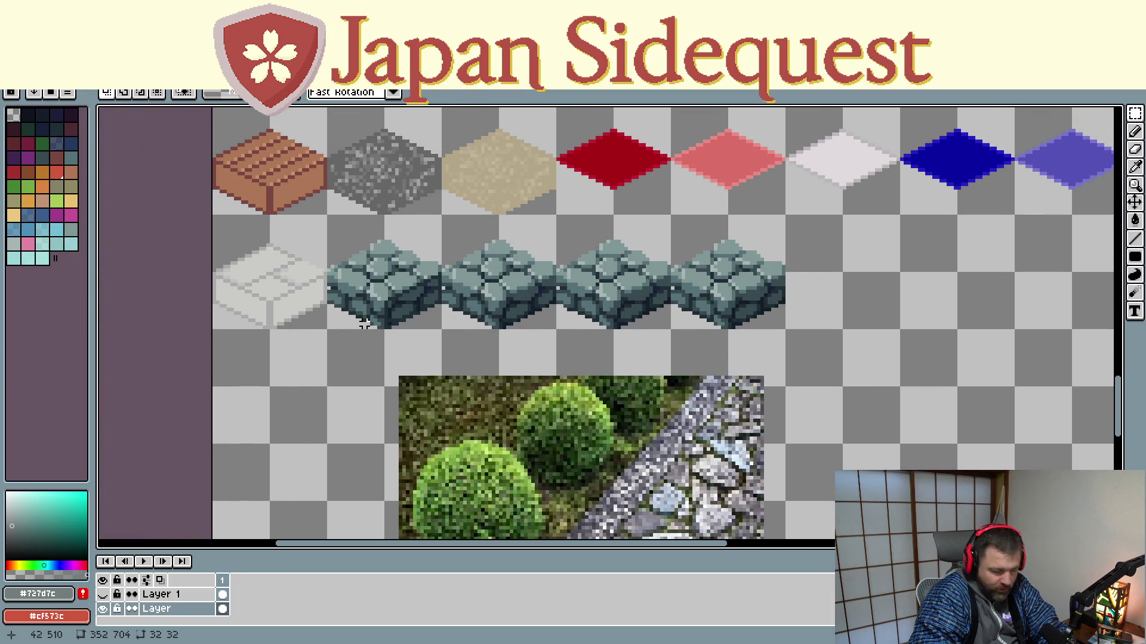
key(ctrl+v)
drag(587, 346, 361, 293)
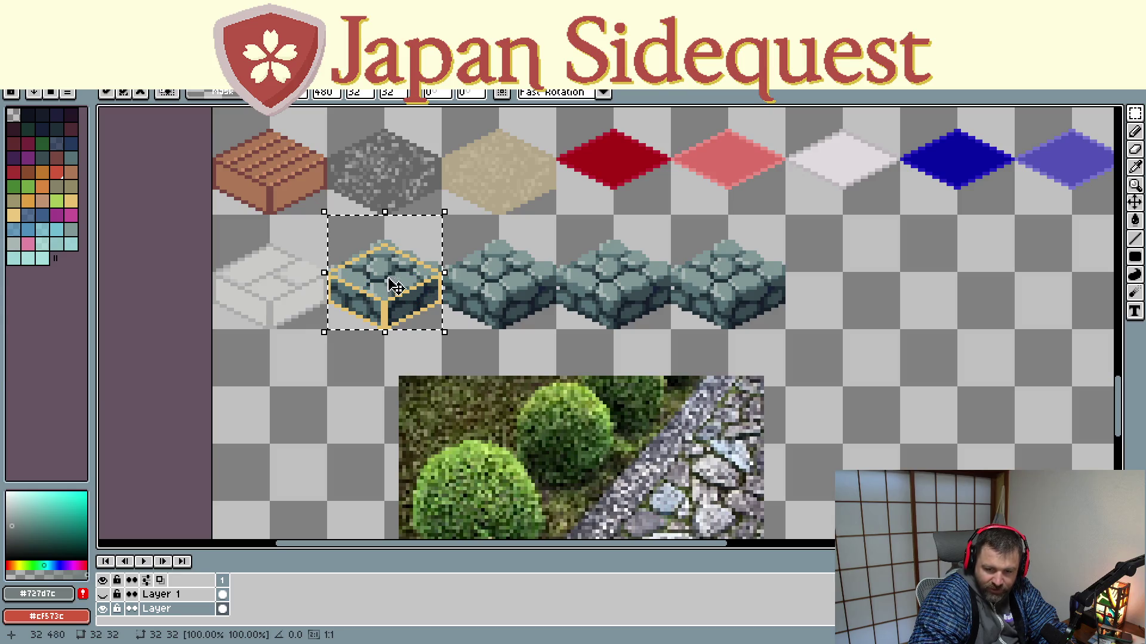
scroll(421, 263, up, 1)
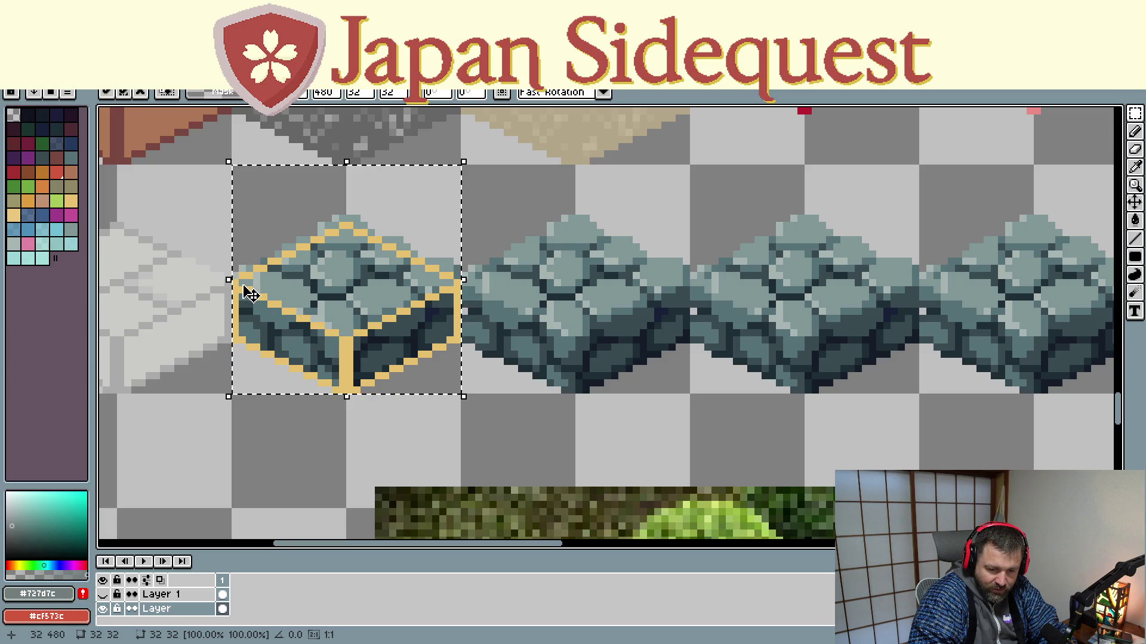
Step: Discard a trial copy of the outline frame moved below the blocks
click(104, 599)
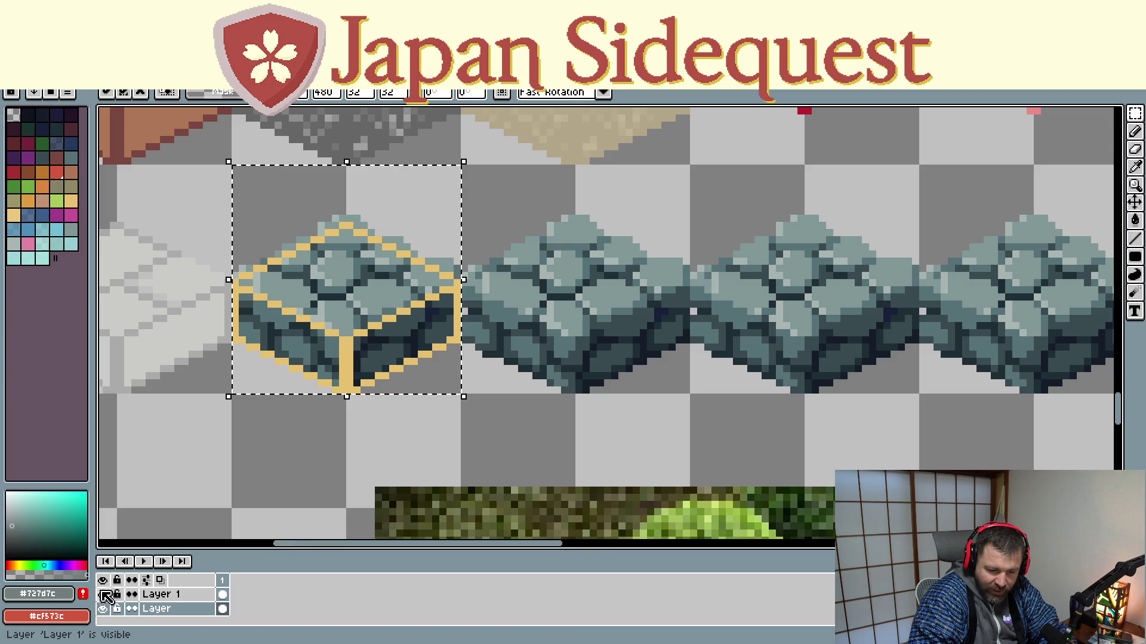
drag(346, 337, 668, 439)
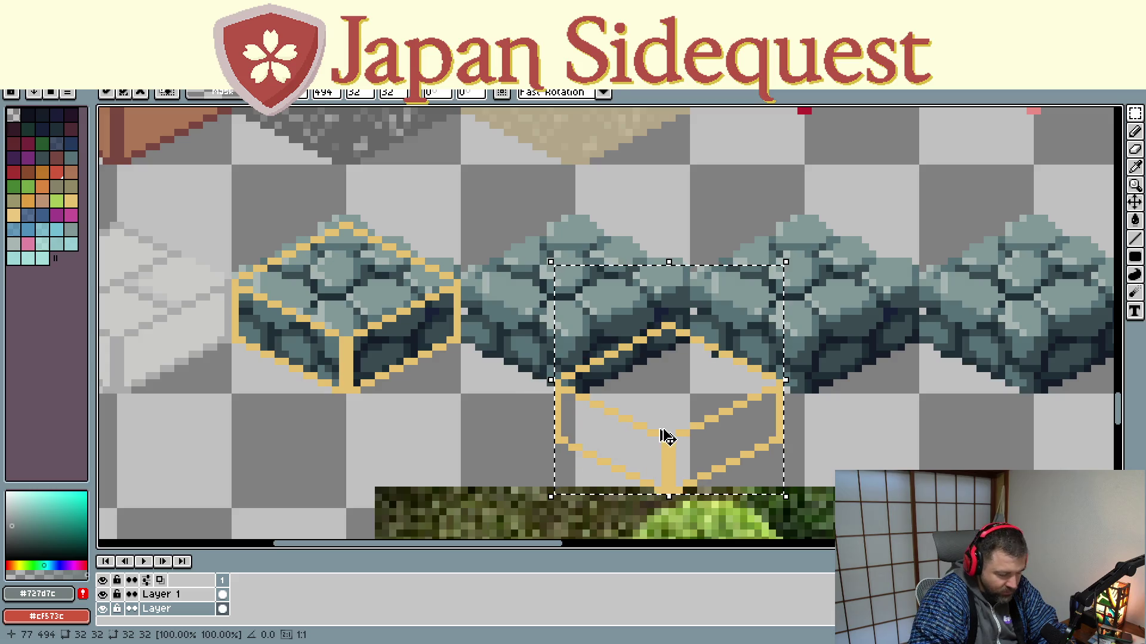
key(Escape)
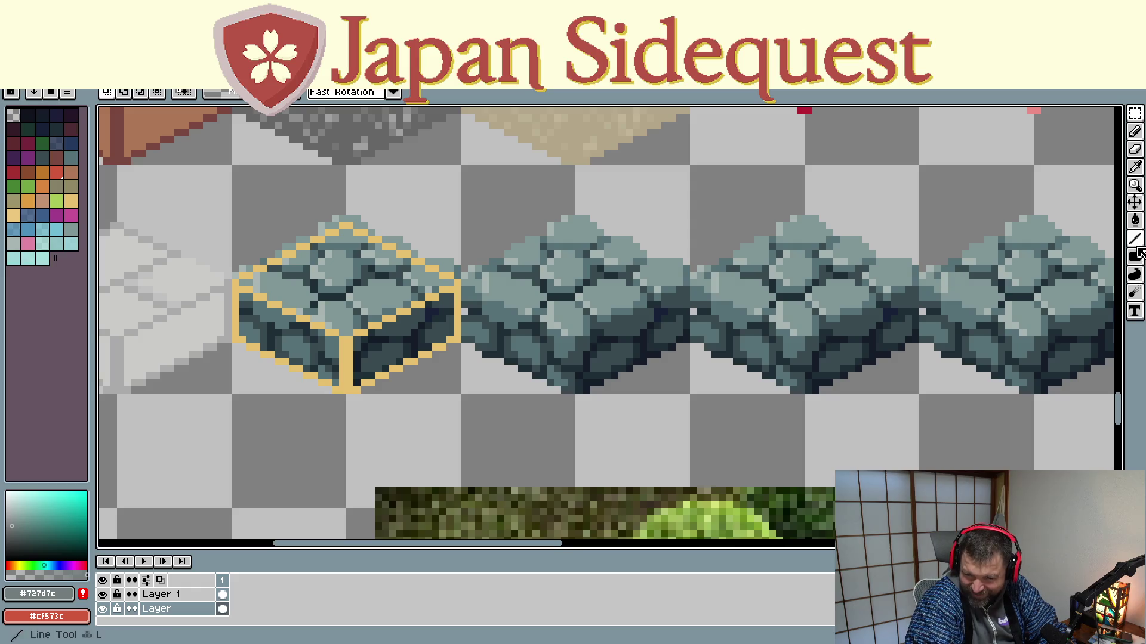
Step: Sample the tan outline colour and draw a short tan line on the block's top face
click(1134, 239)
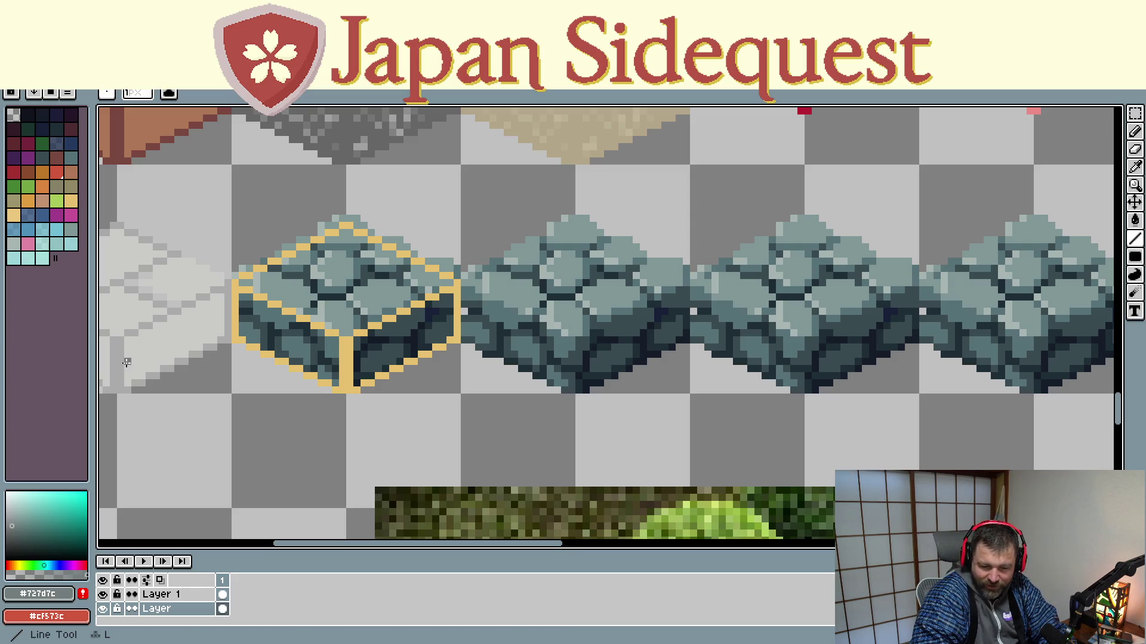
key(i)
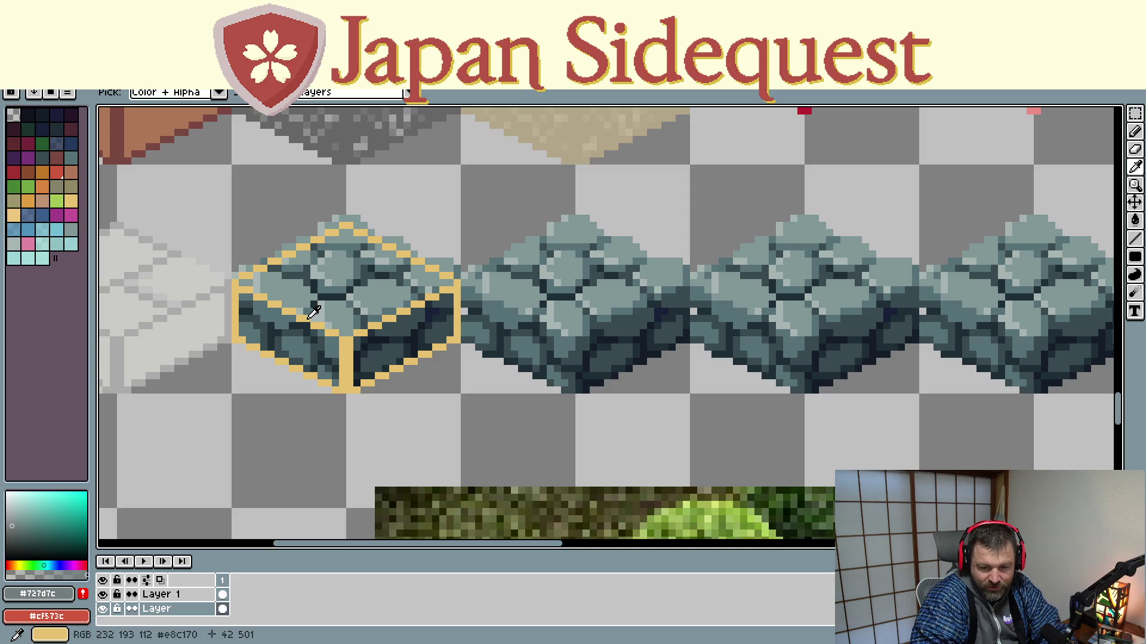
click(310, 316)
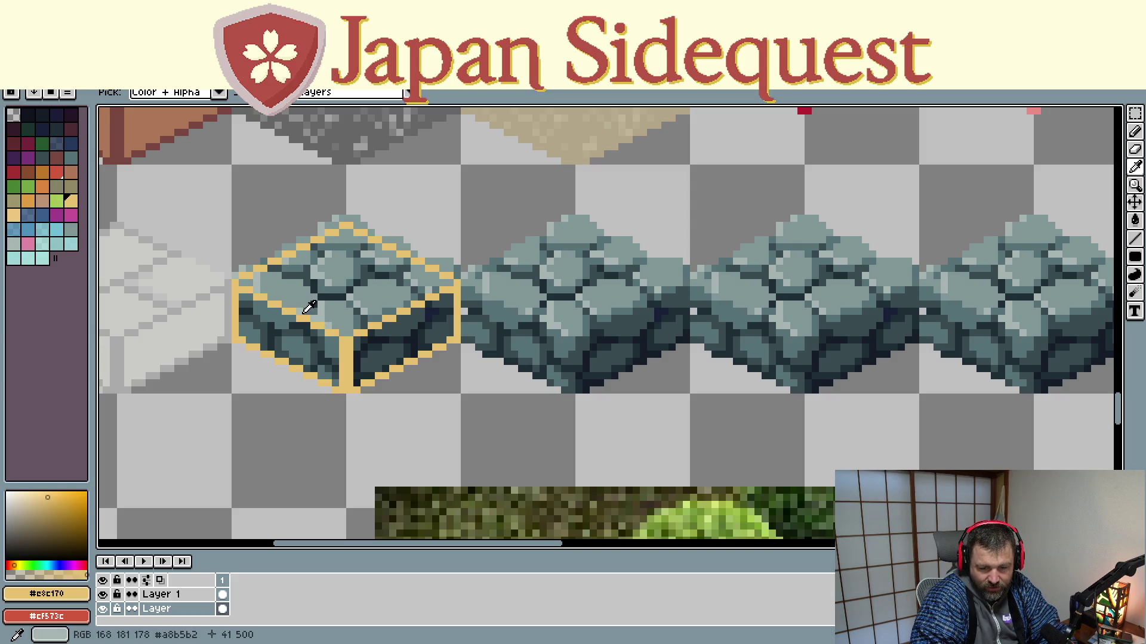
click(319, 305)
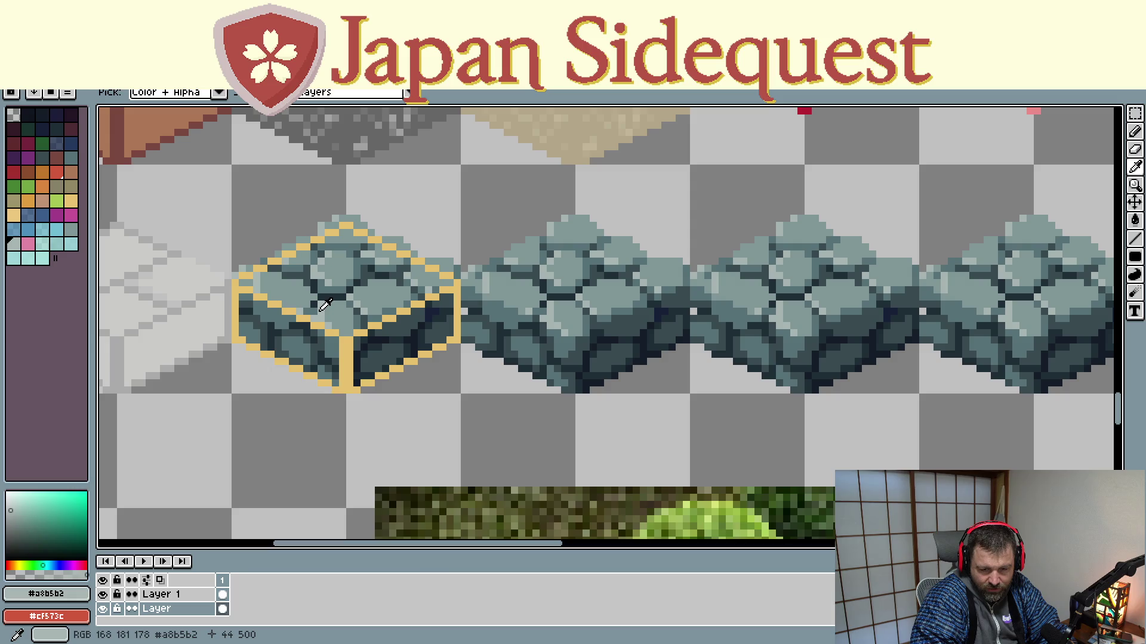
click(299, 314)
key(l)
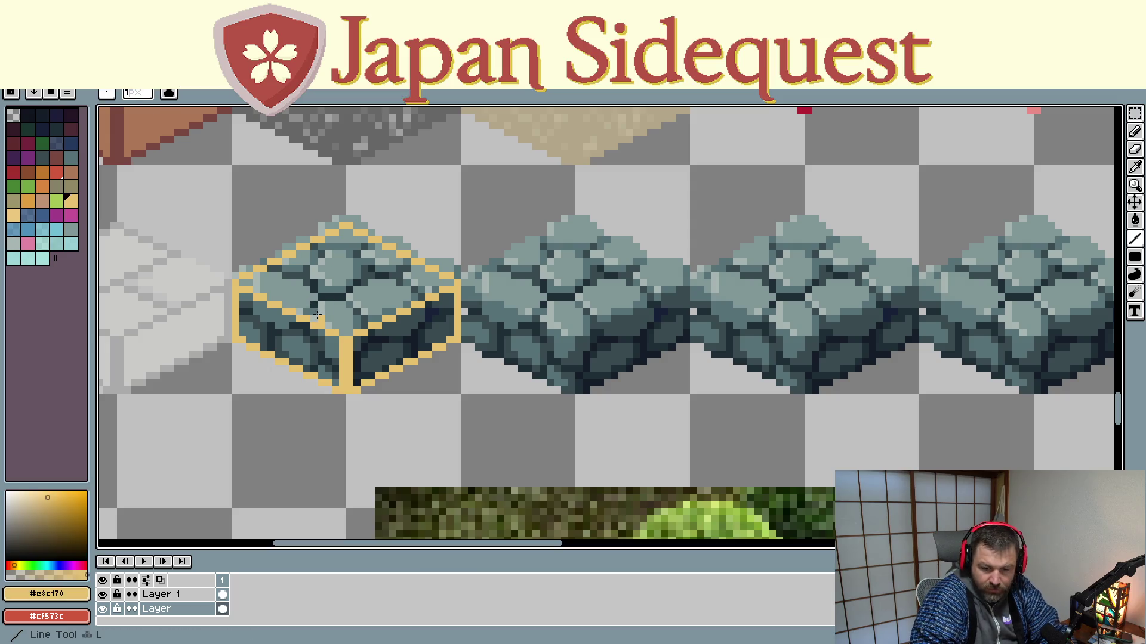
drag(313, 311, 384, 266)
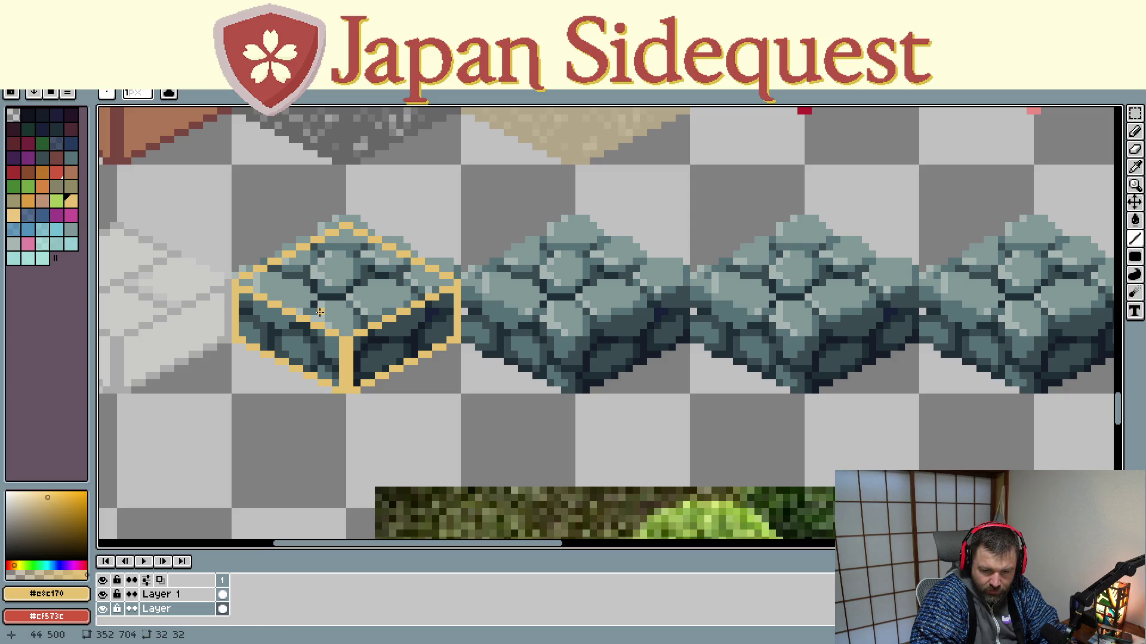
Step: Compare the block with and without the tan outline layer, ending on the base stone layer
click(168, 599)
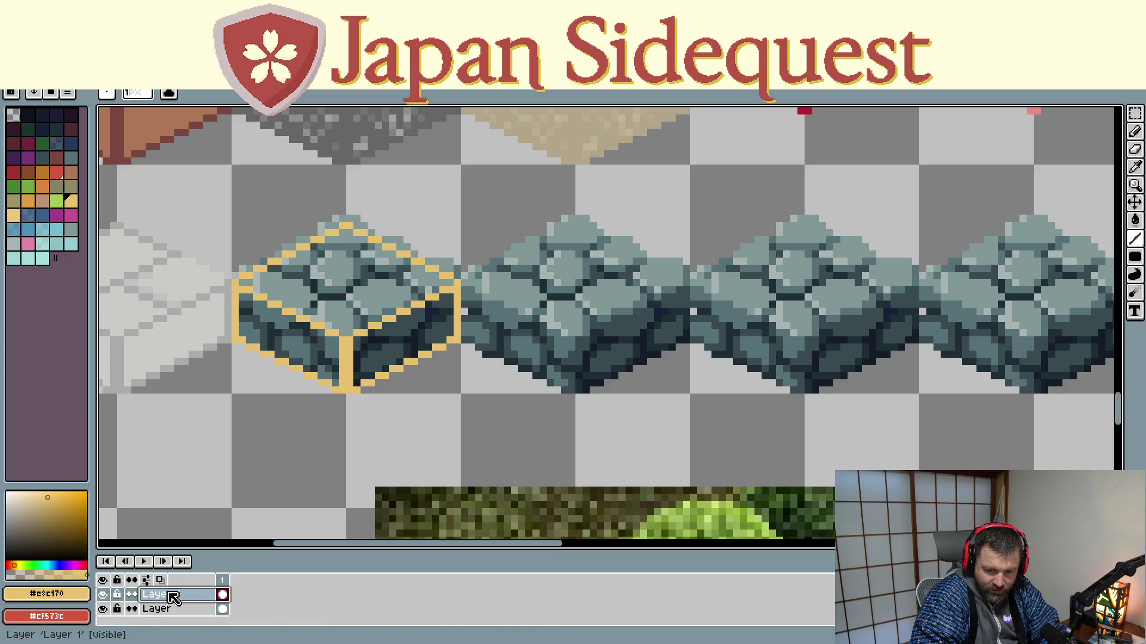
drag(324, 320, 340, 311)
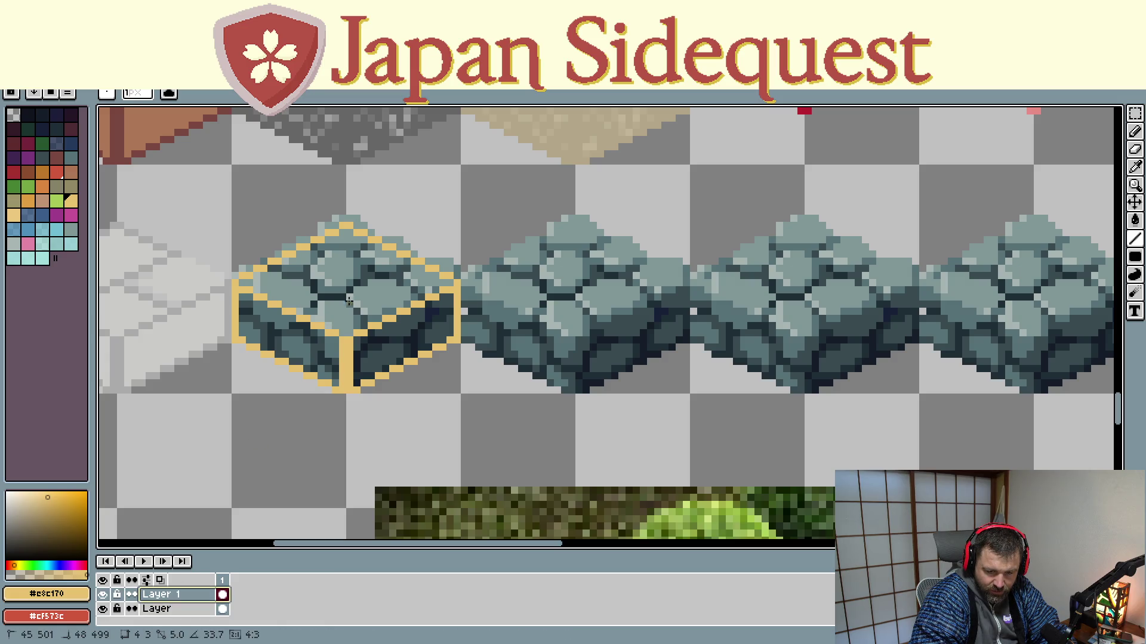
click(179, 609)
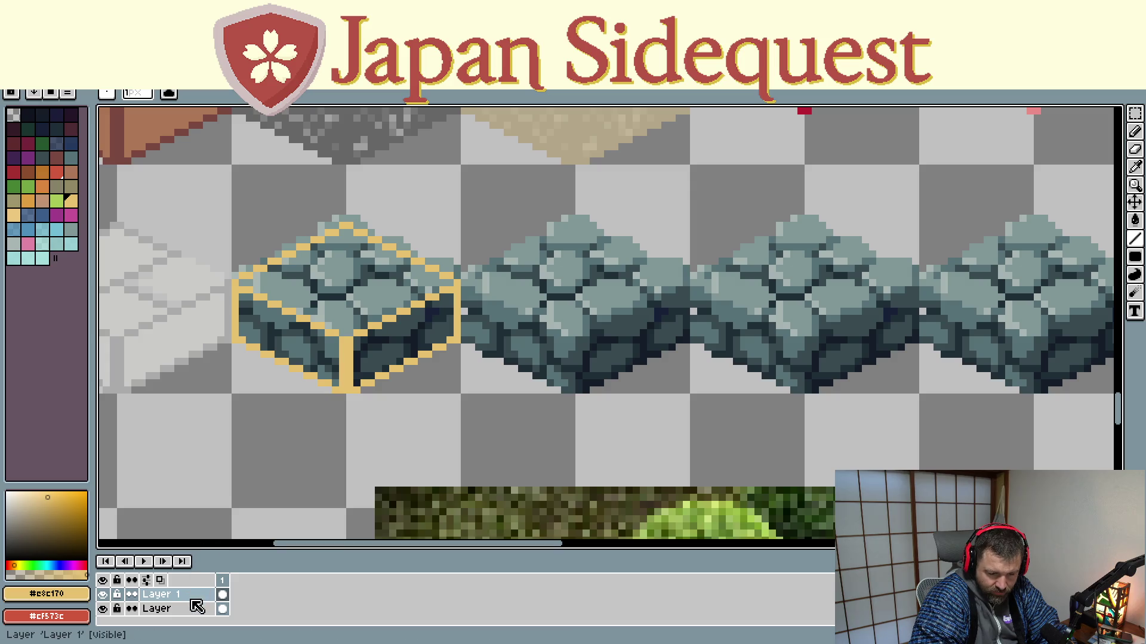
click(102, 595)
click(103, 595)
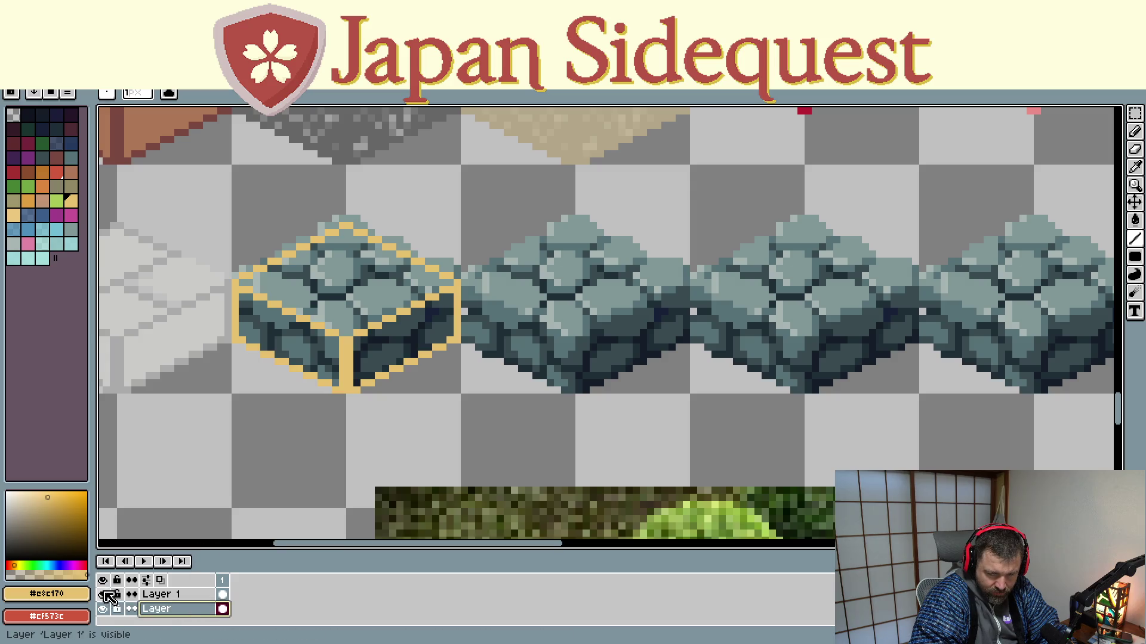
click(173, 596)
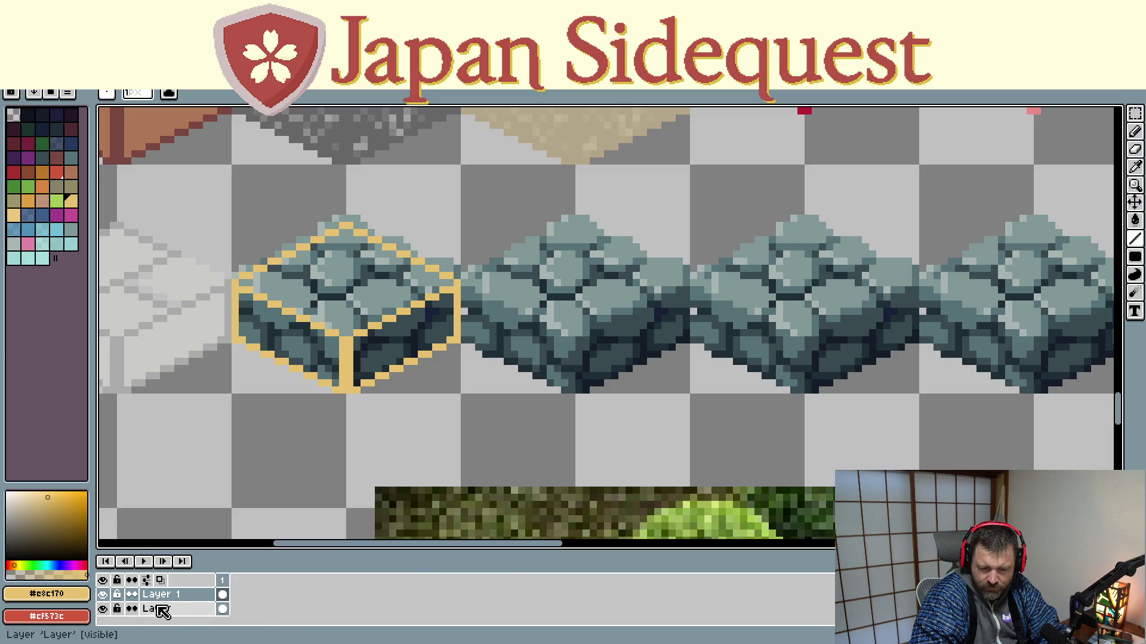
click(104, 595)
click(105, 595)
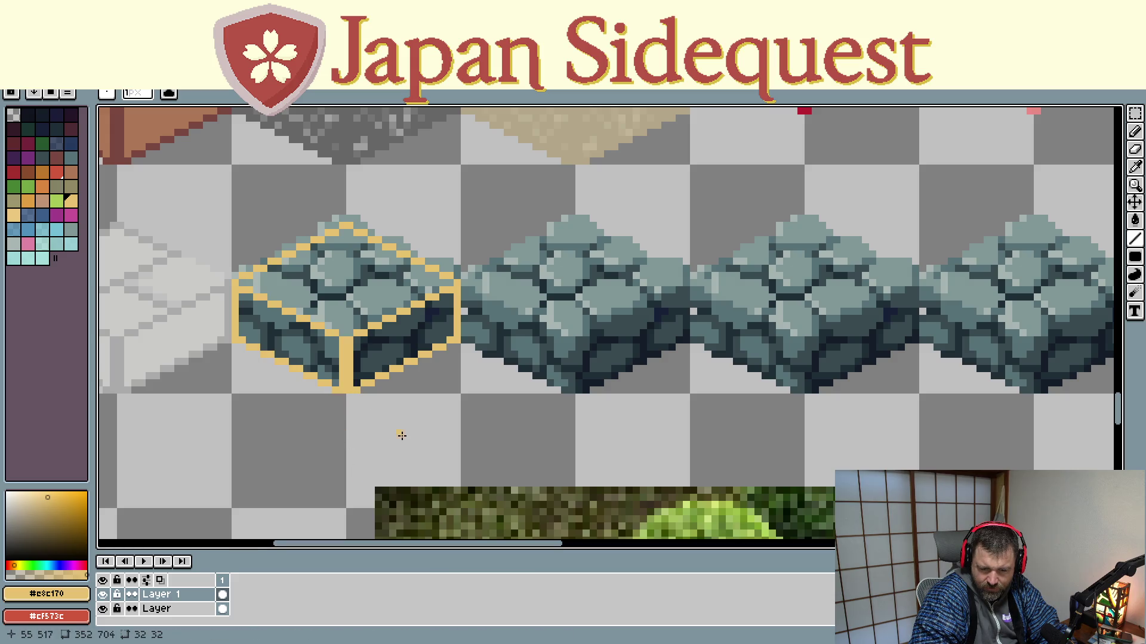
click(154, 608)
Step: Hide the tan outline layer and clear the current selection
click(103, 594)
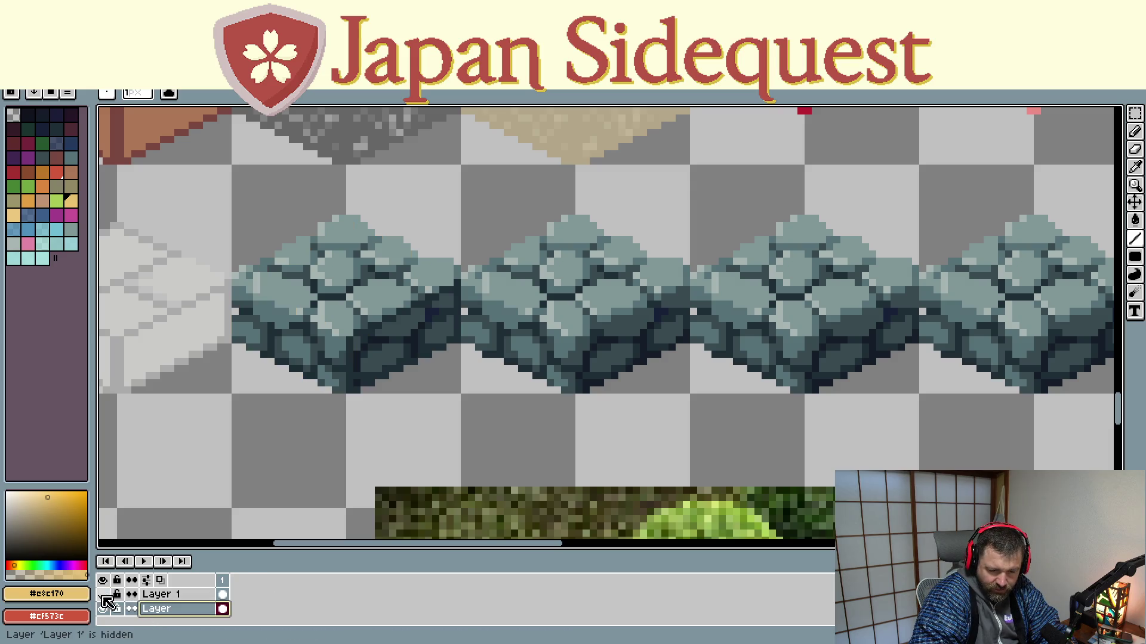
key(Escape)
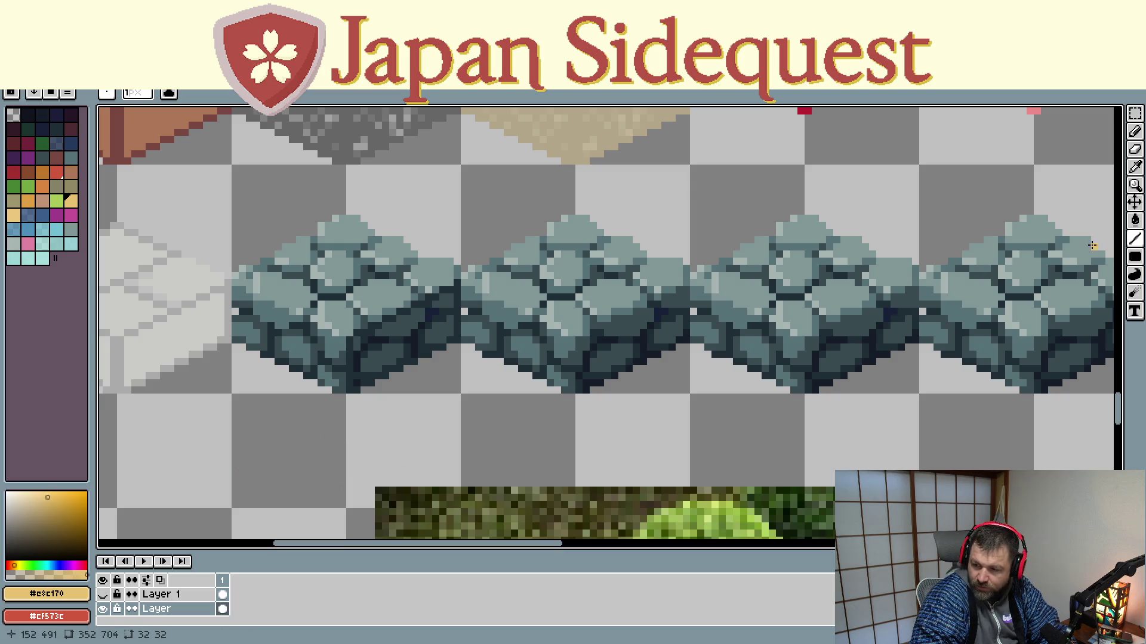
click(1137, 133)
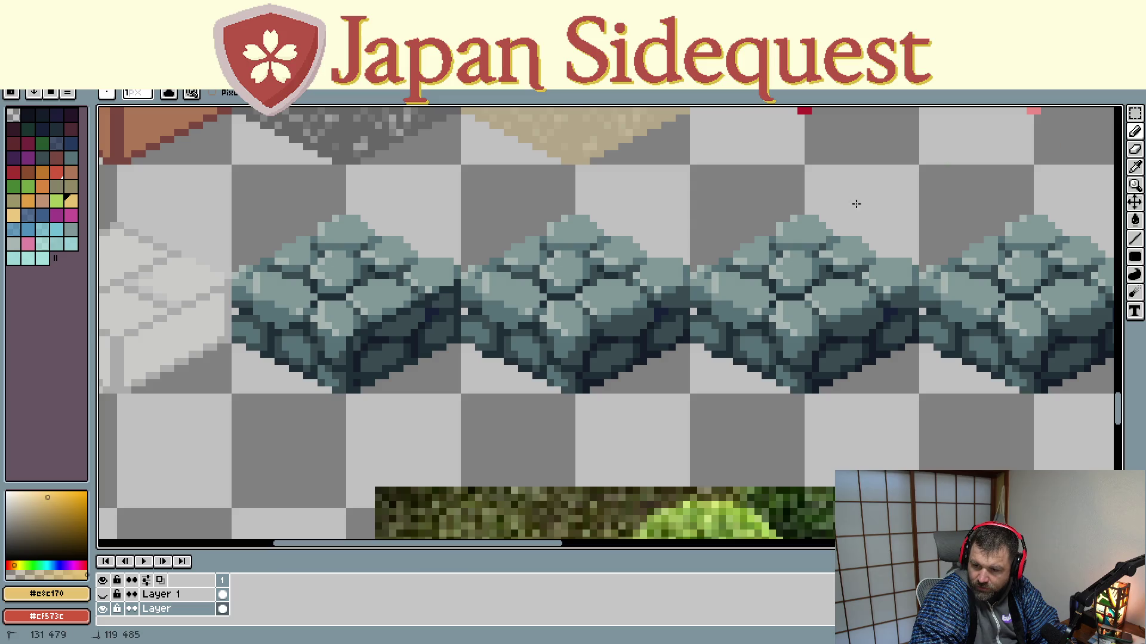
Step: Reframe the gravel and stone block rows and show the tan outline layer again
scroll(856, 205, down, 1)
scroll(766, 371, down, 4)
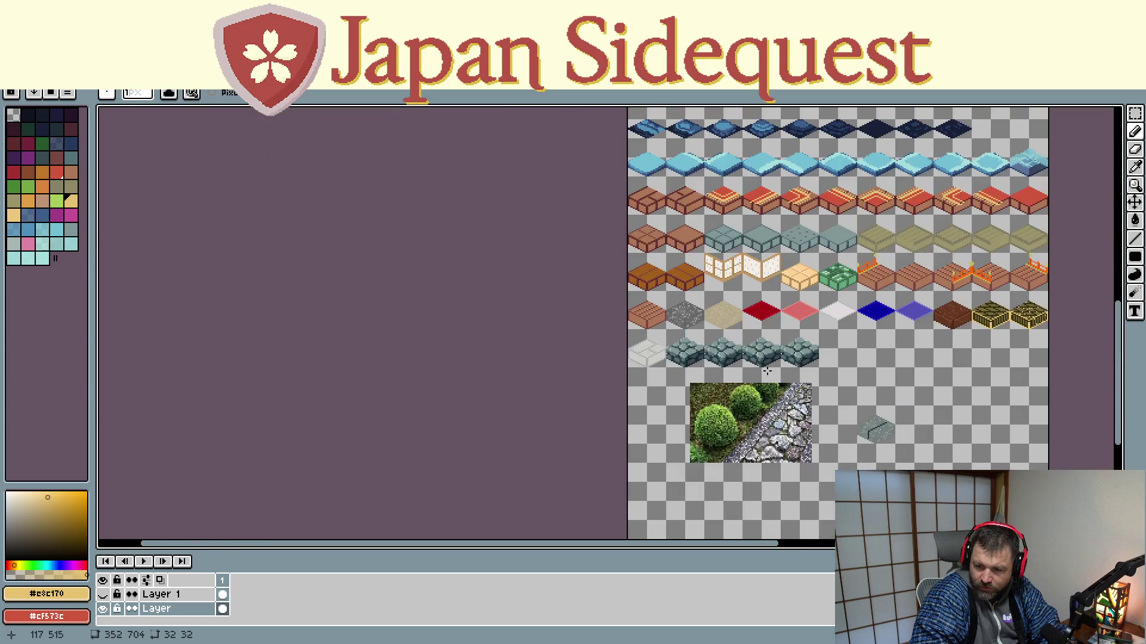
scroll(732, 344, up, 4)
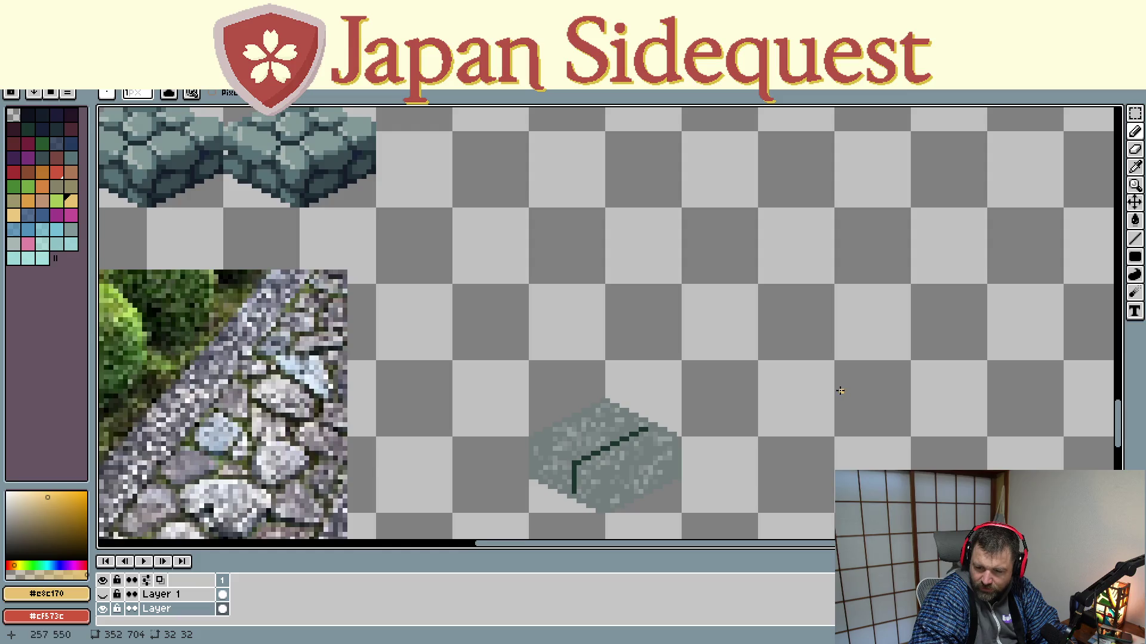
scroll(841, 391, down, 4)
scroll(727, 316, up, 3)
scroll(727, 316, up, 1)
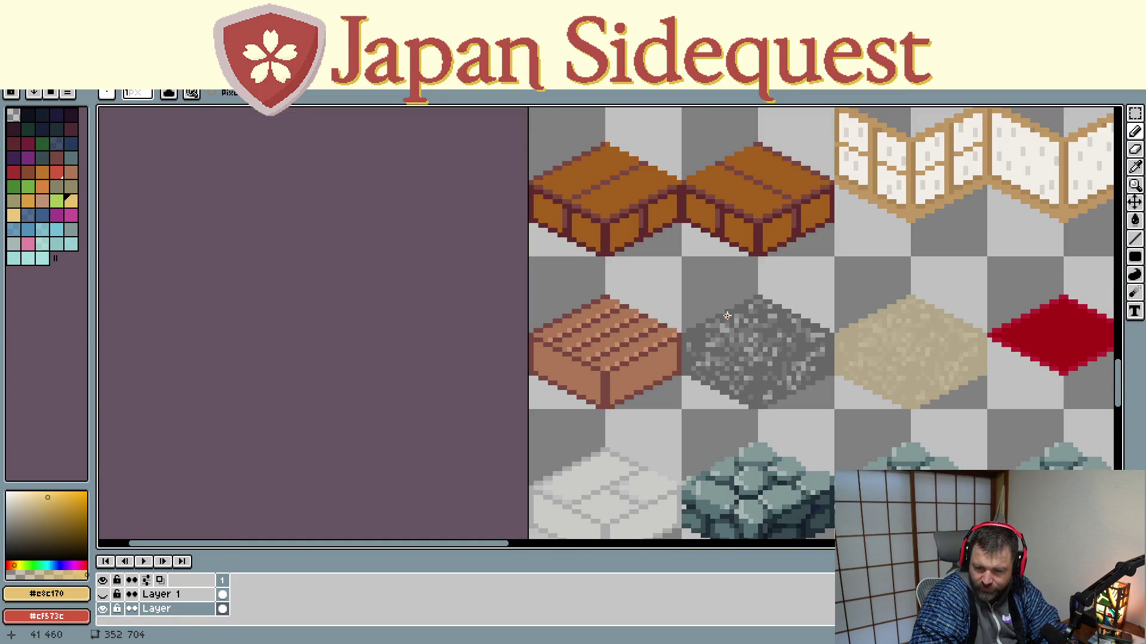
drag(727, 316, 575, 197)
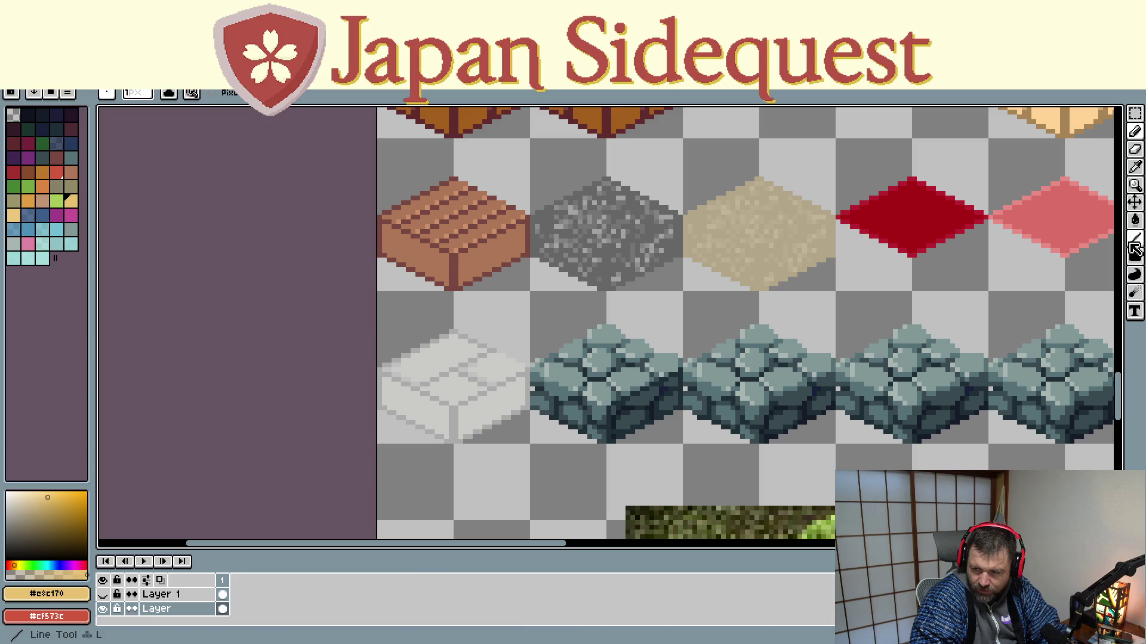
click(102, 594)
scroll(580, 389, up, 1)
scroll(431, 385, up, 1)
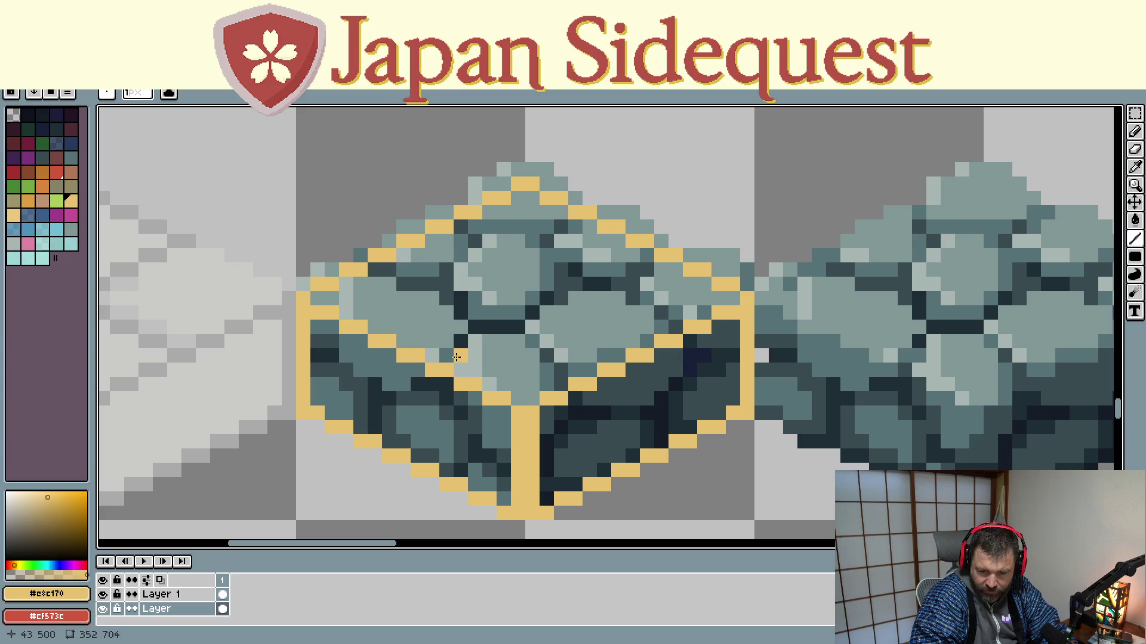
Step: Draw a tan diagonal line across the framed cobblestone block's top face, then zoom out
drag(456, 360, 645, 263)
scroll(625, 394, down, 1)
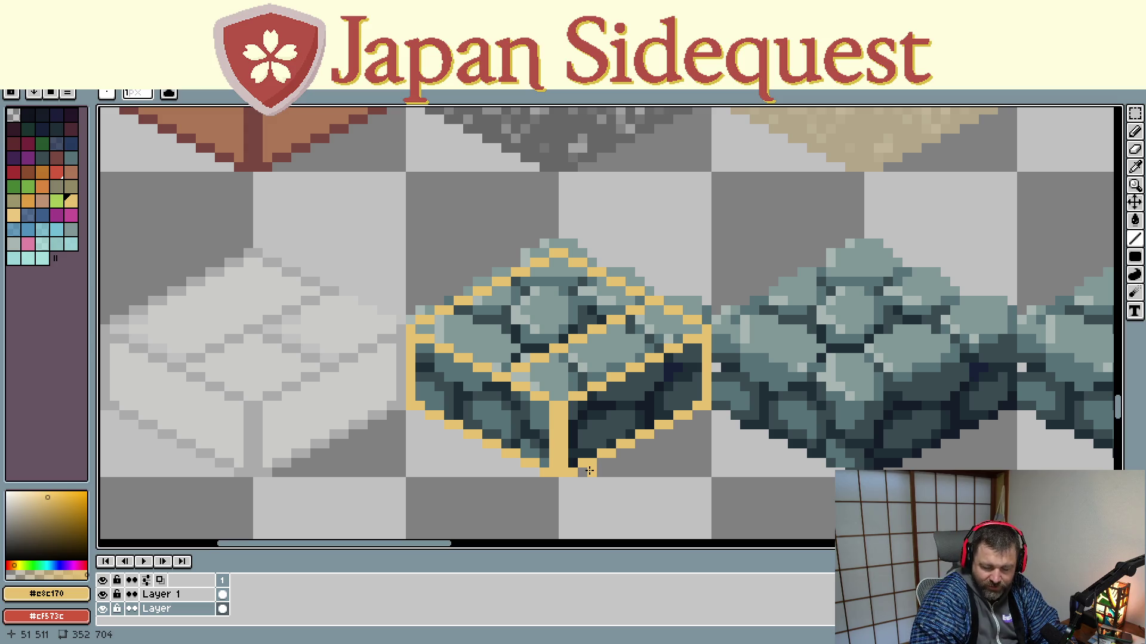
scroll(582, 471, down, 1)
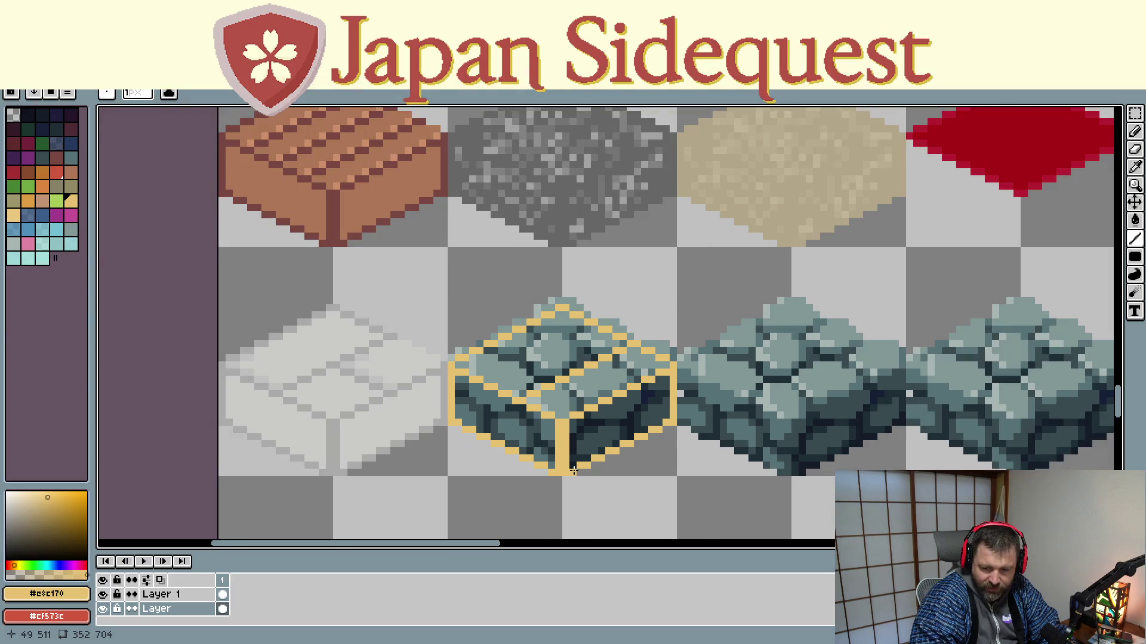
scroll(519, 406, down, 1)
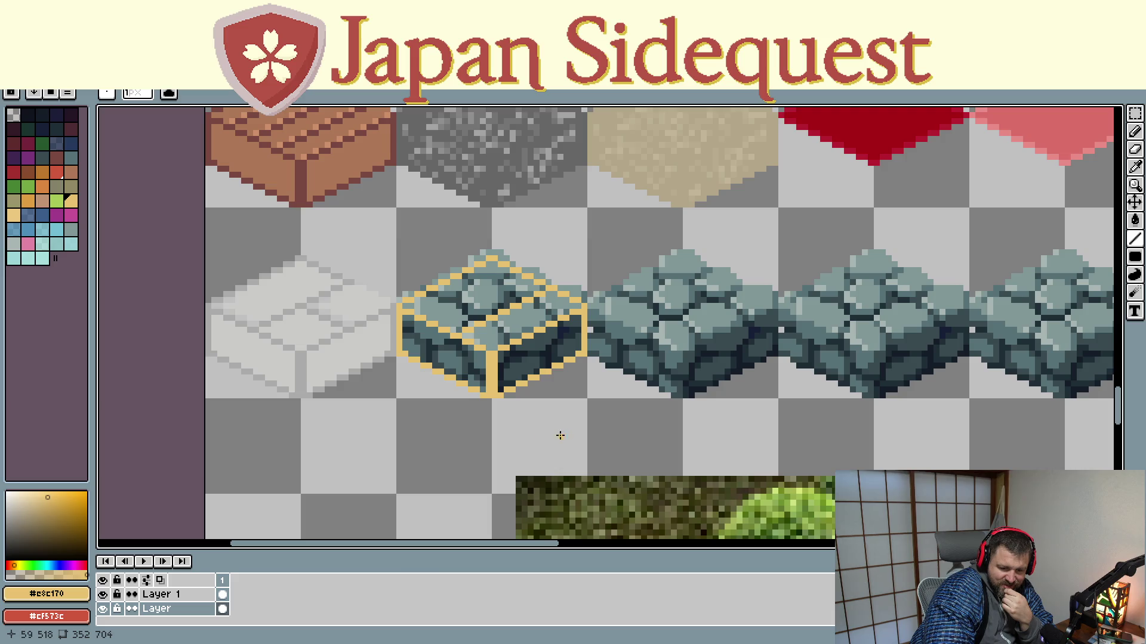
click(160, 594)
scroll(570, 466, down, 2)
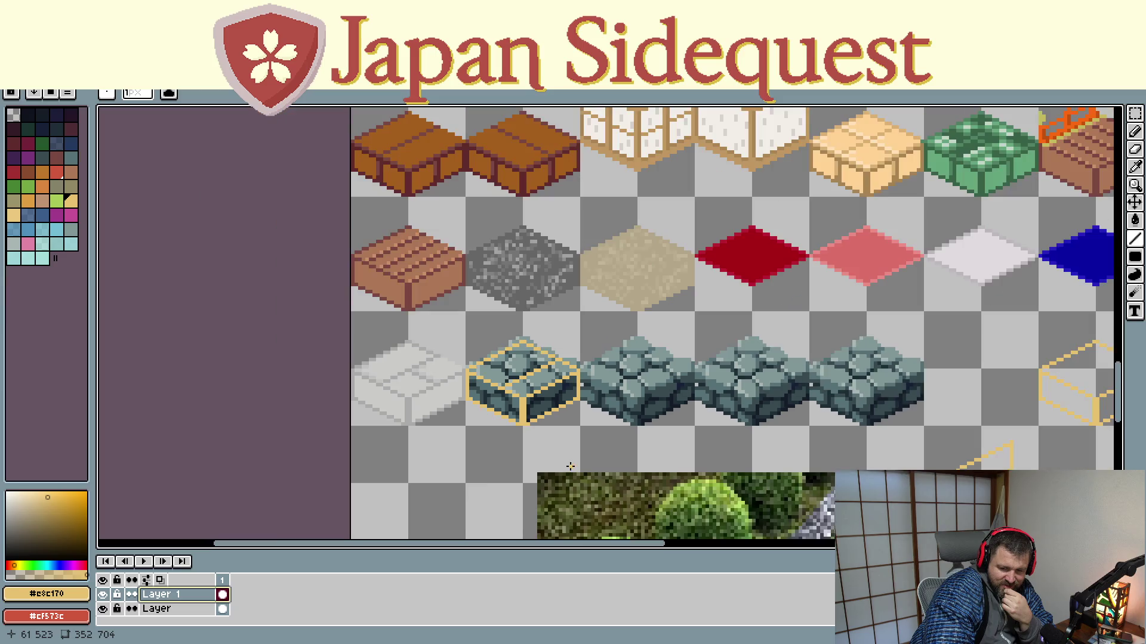
mouse_move(570, 466)
mouse_down()
mouse_move(465, 373)
mouse_move(359, 347)
mouse_up()
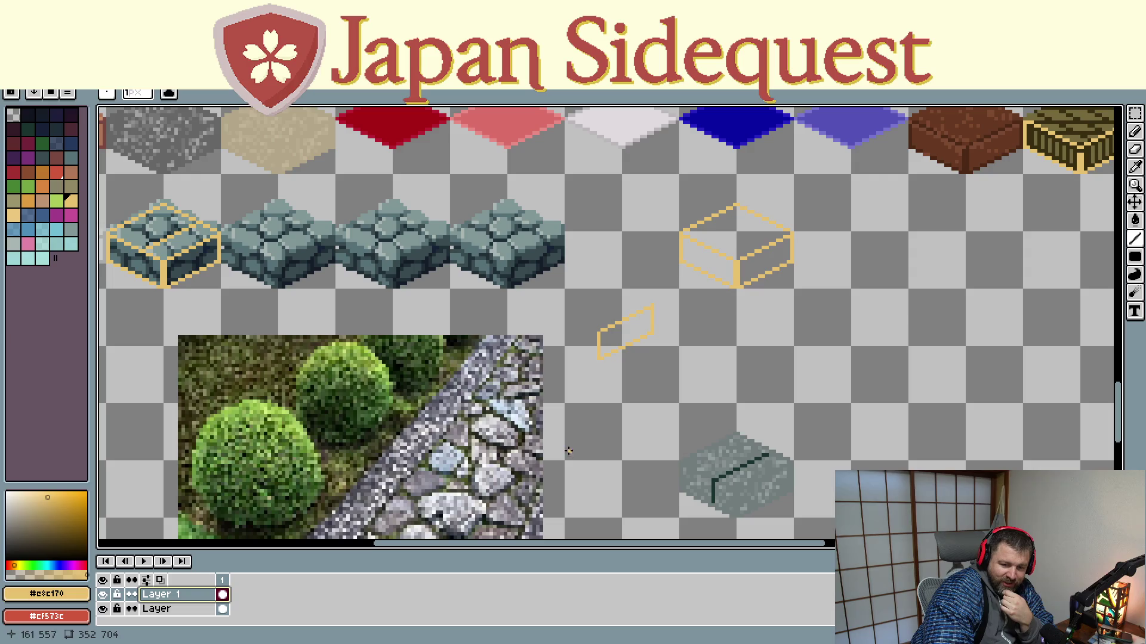
scroll(573, 442, down, 5)
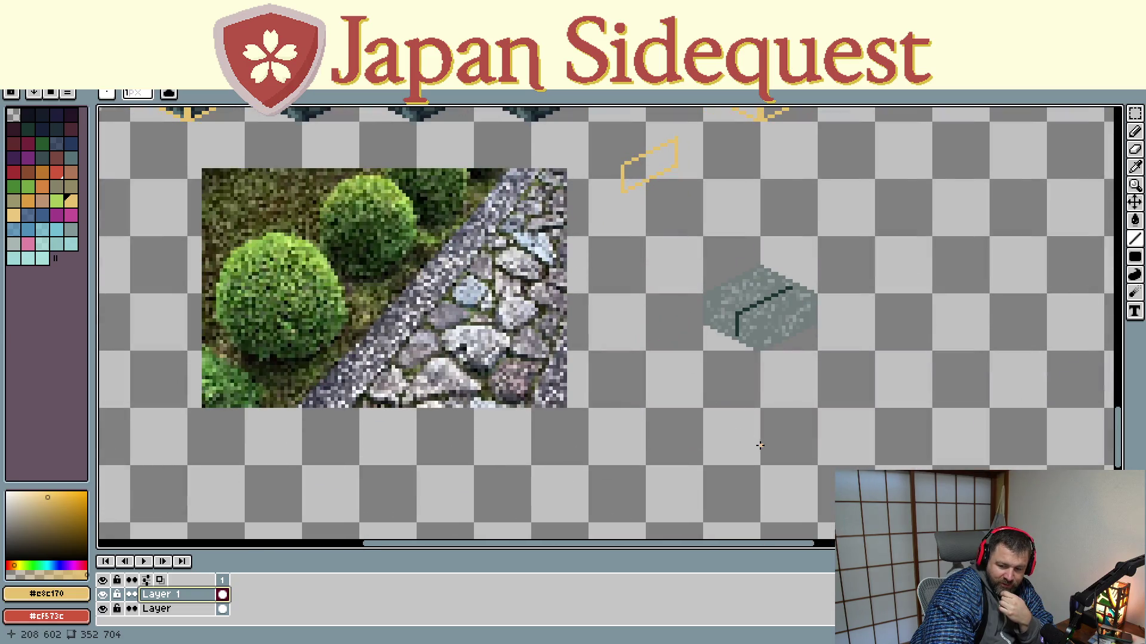
mouse_move(760, 445)
mouse_down()
mouse_move(583, 309)
mouse_move(443, 256)
mouse_move(510, 255)
mouse_move(491, 185)
mouse_move(496, 317)
mouse_move(604, 452)
mouse_move(667, 472)
mouse_up()
drag(403, 353, 490, 402)
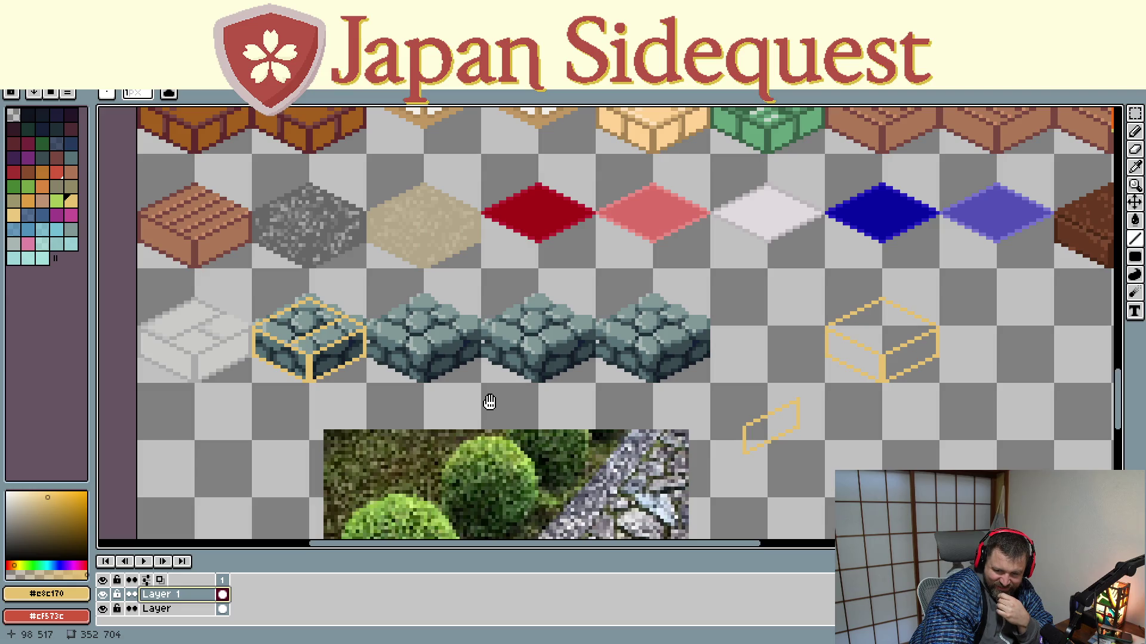
drag(489, 402, 488, 404)
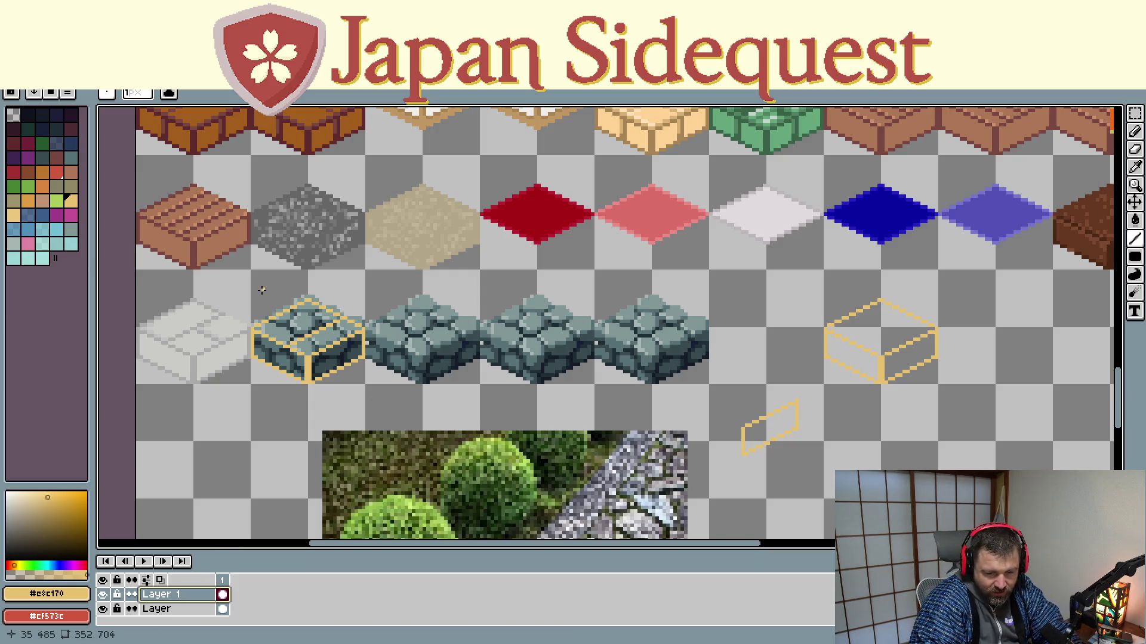
Step: Undo the trial line and use rectangular selection on the base tile layer
drag(245, 290, 361, 385)
key(ctrl+z)
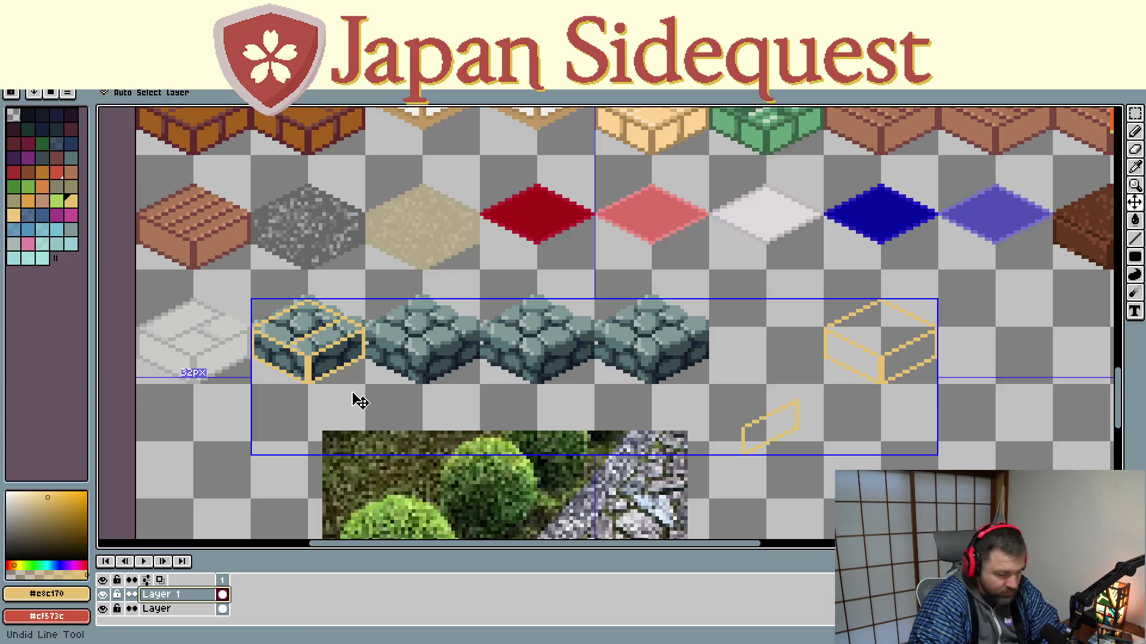
click(1135, 113)
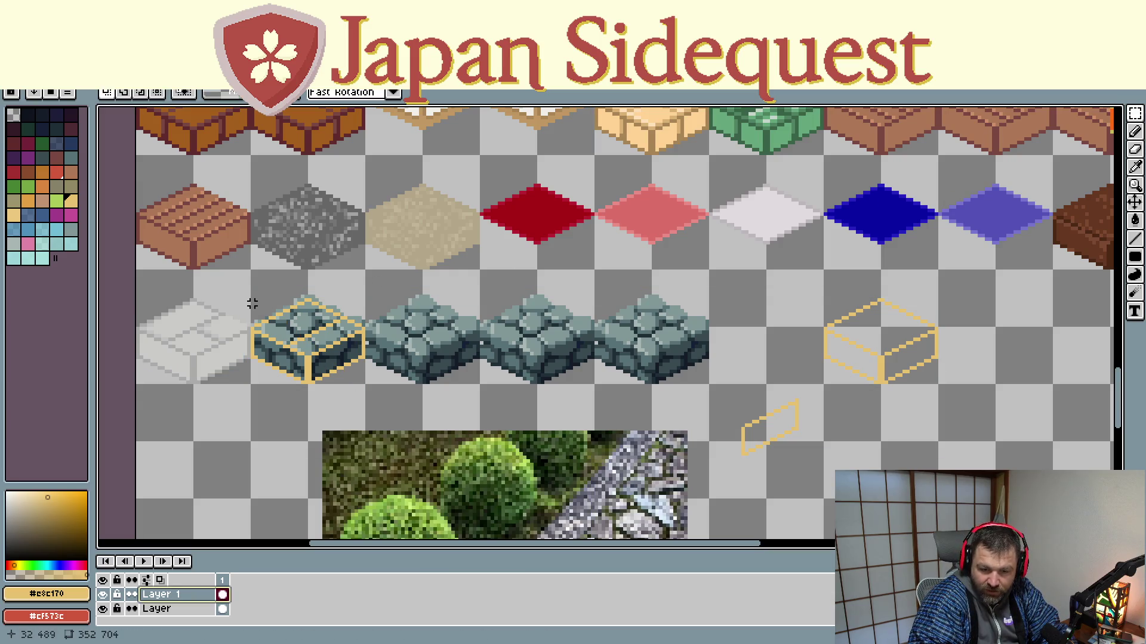
mouse_move(241, 282)
mouse_down()
mouse_move(377, 396)
mouse_move(841, 380)
mouse_move(829, 373)
mouse_move(886, 423)
mouse_up()
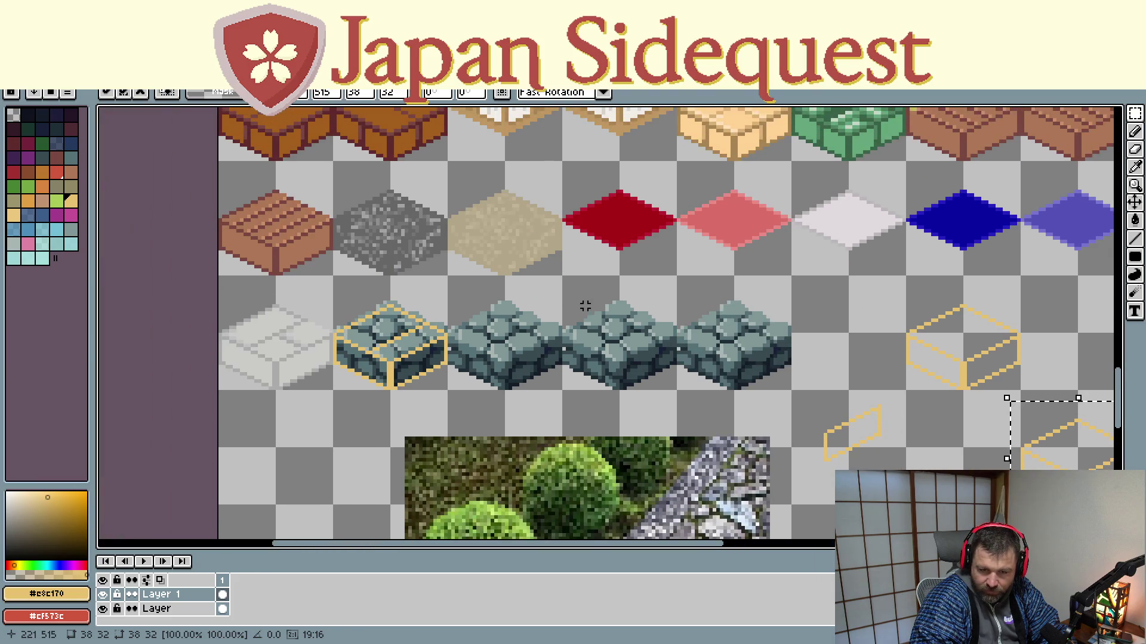
click(164, 608)
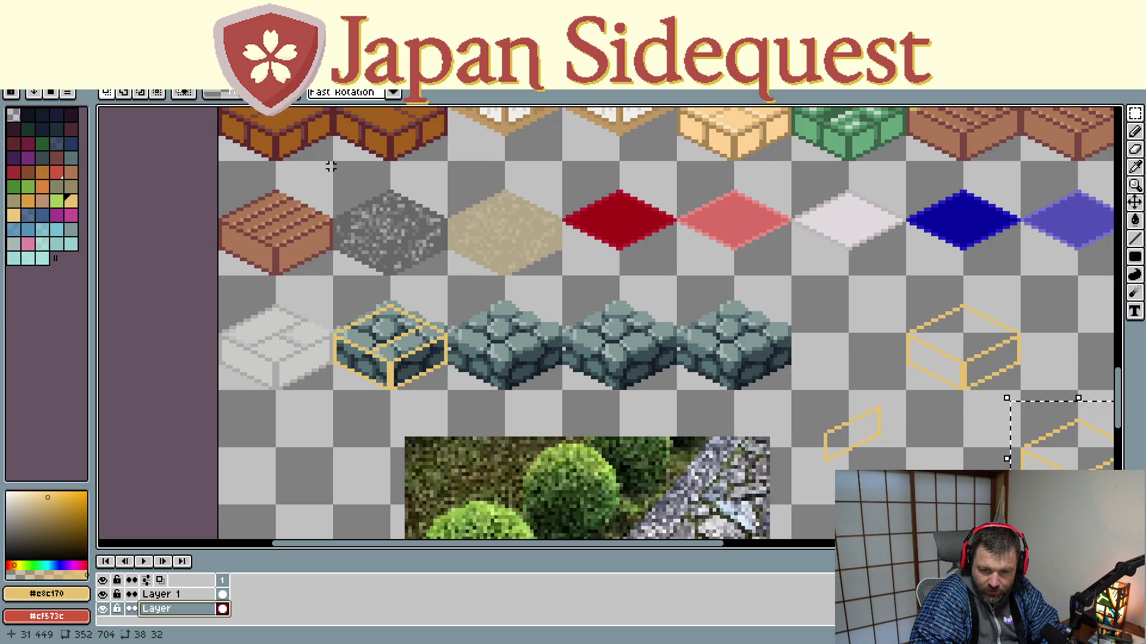
Step: Copy the grey gravel tile and drop the pasted copy into the lower empty box outline
drag(333, 160, 450, 278)
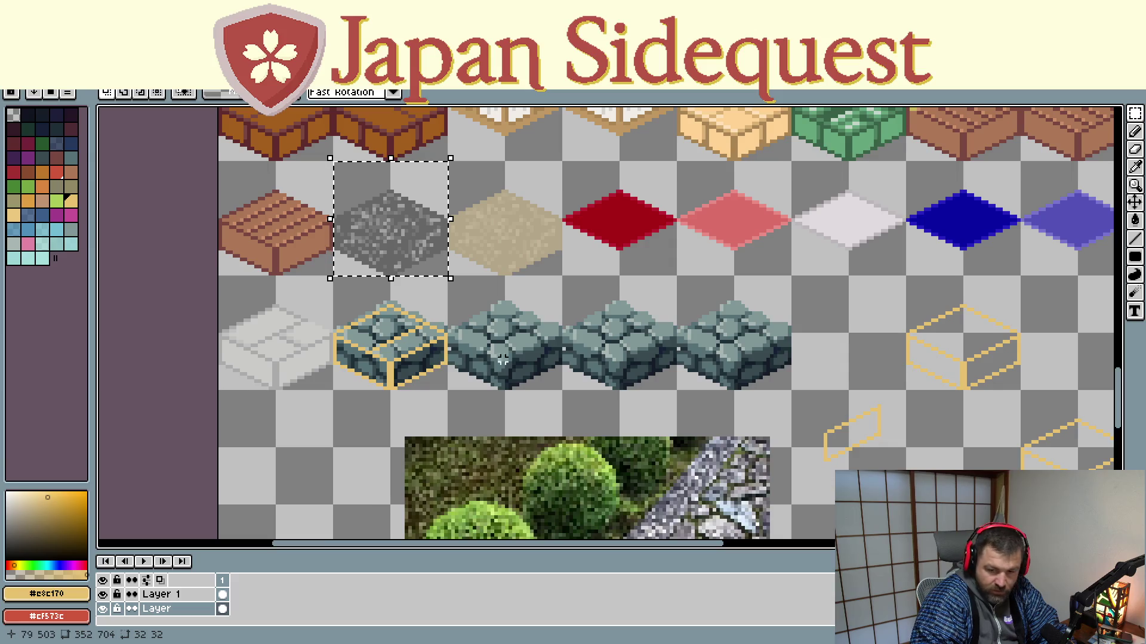
drag(697, 331, 361, 206)
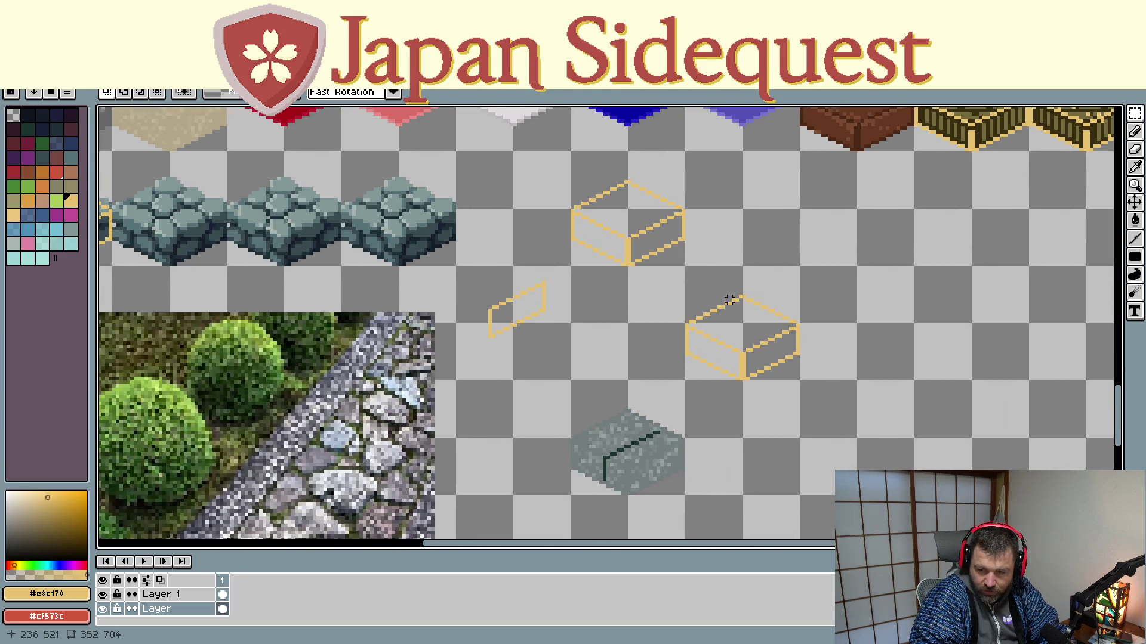
key(ctrl+v)
mouse_move(617, 333)
mouse_down()
mouse_move(702, 331)
mouse_move(460, 268)
mouse_move(585, 352)
mouse_move(750, 344)
mouse_move(737, 334)
mouse_up()
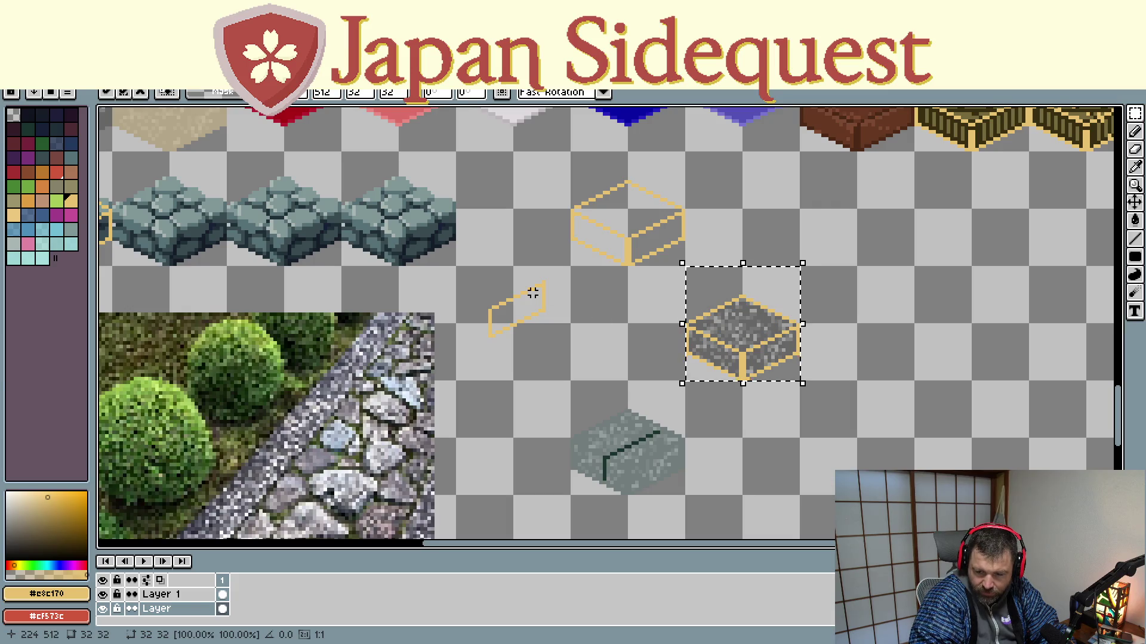
drag(529, 294, 890, 464)
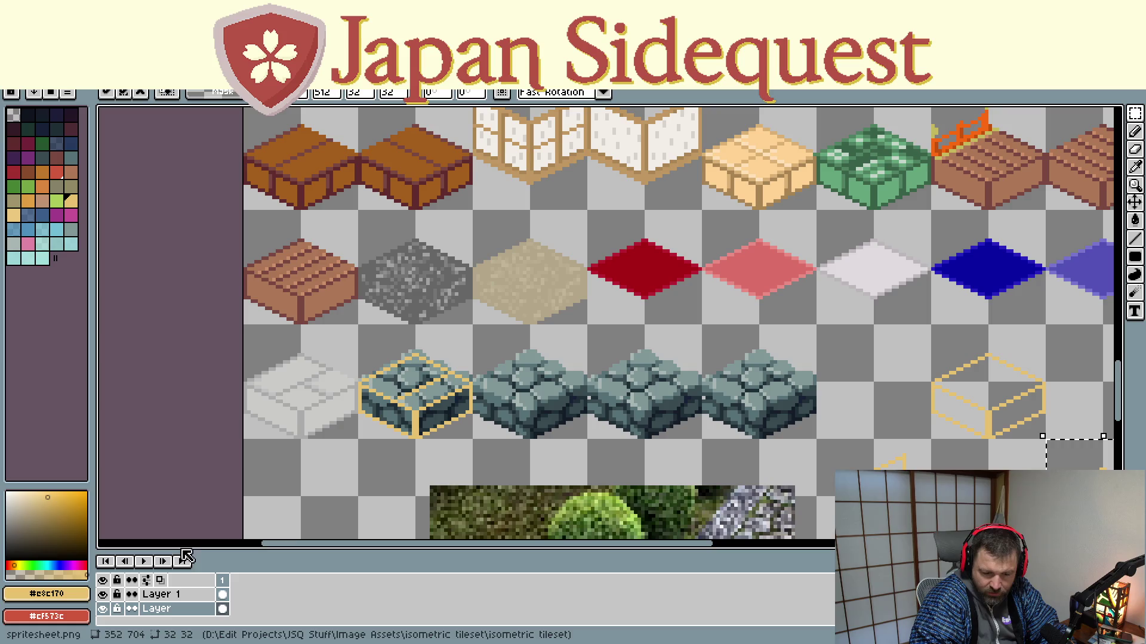
Step: Toggle the tan outline layer off and on, select the base tile layer and deselect
click(160, 594)
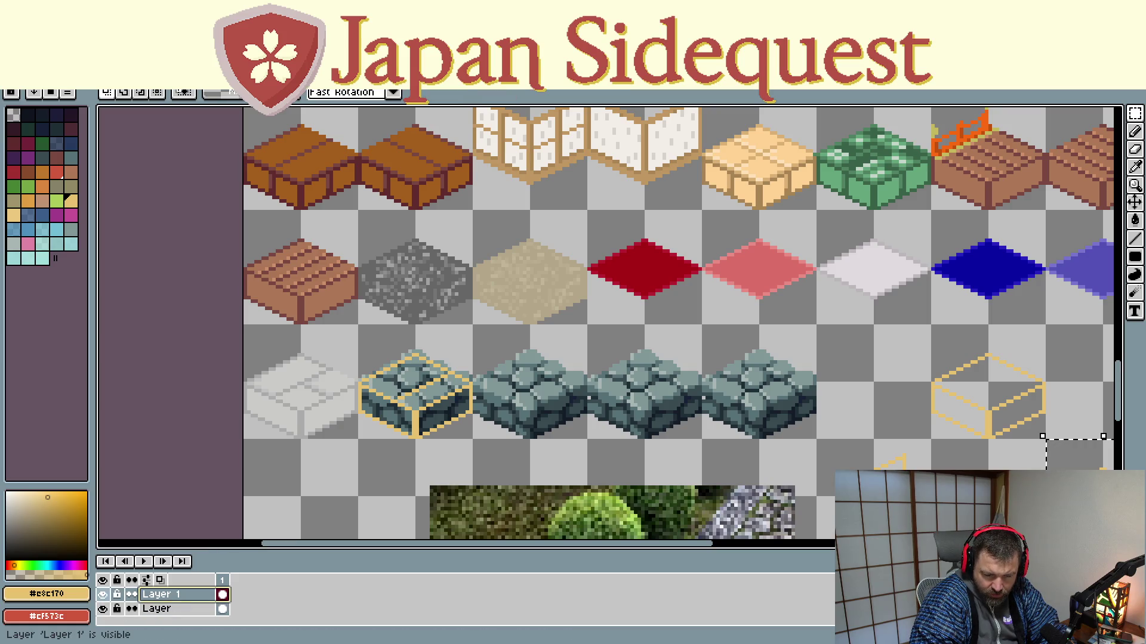
click(103, 595)
click(102, 608)
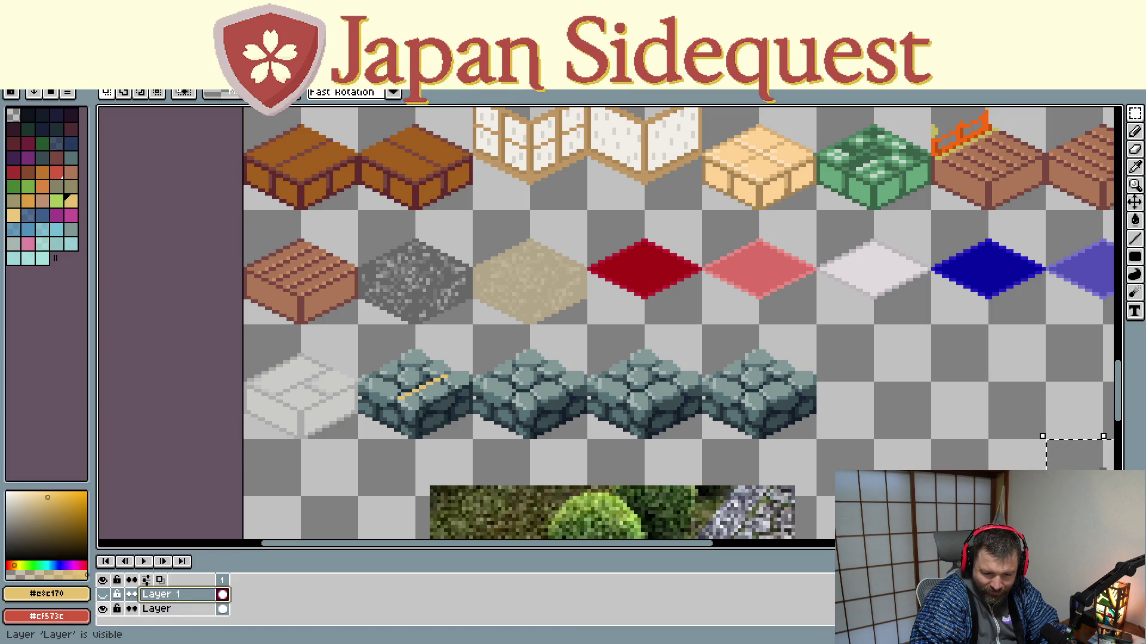
click(406, 404)
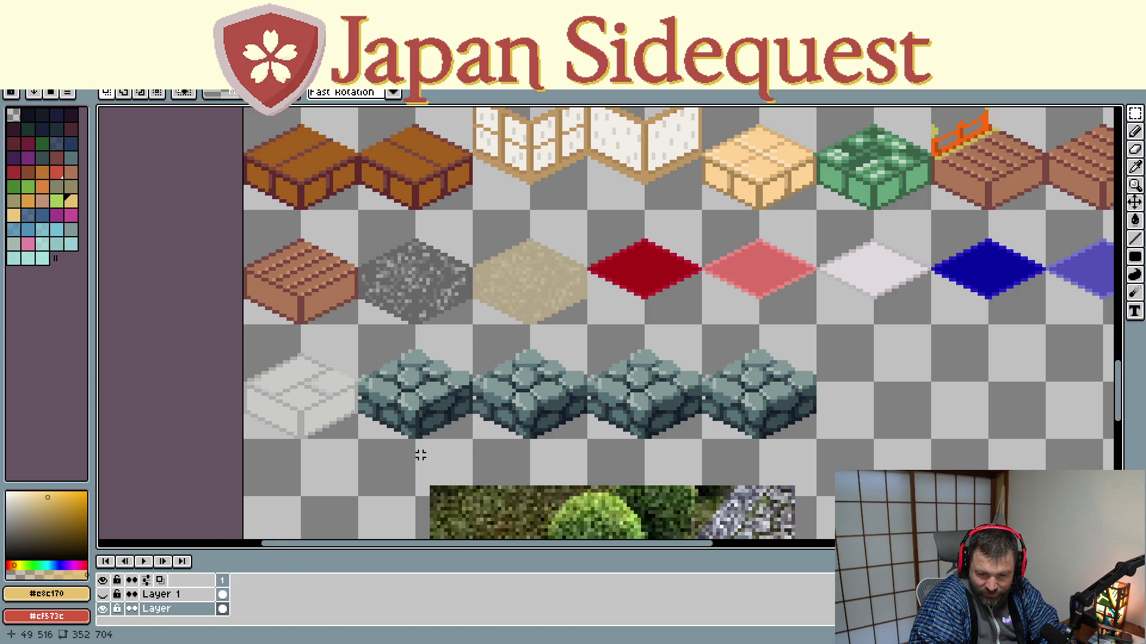
click(103, 594)
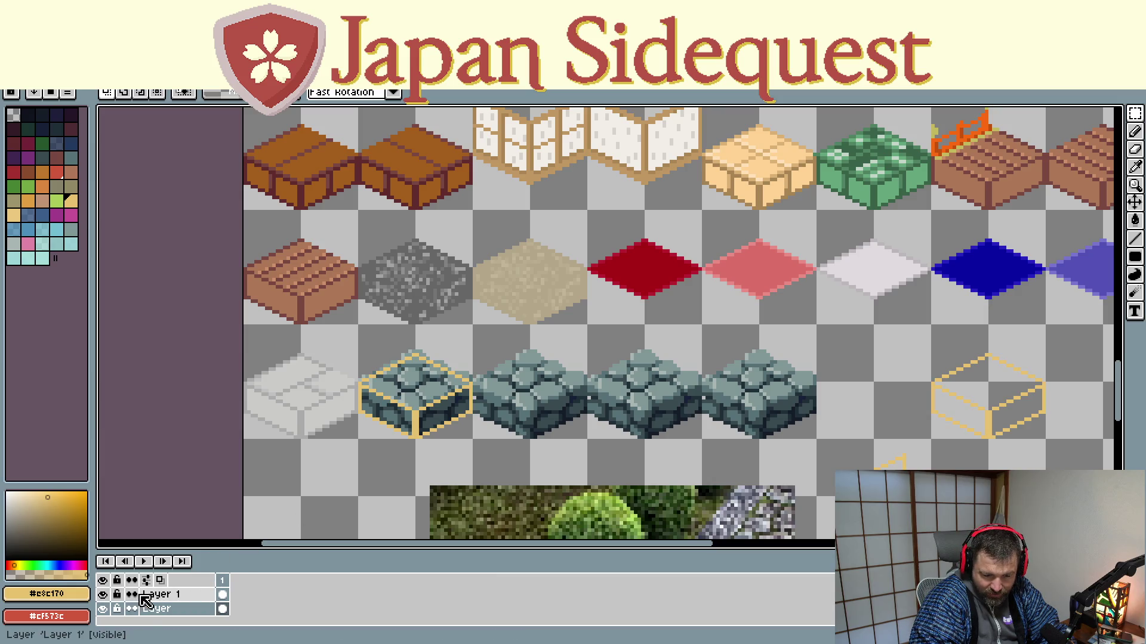
Step: Zoom in, sample the tan outline colour with the eyedropper and return to the Pencil
scroll(744, 324, right, 5)
scroll(743, 324, up, 2)
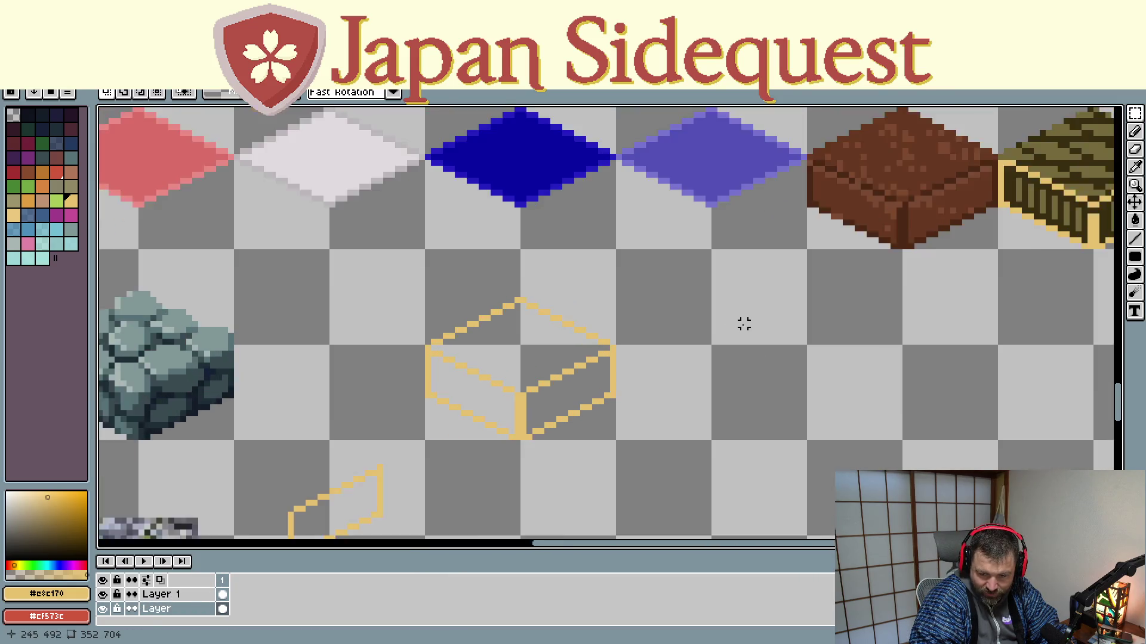
scroll(744, 324, up, 1)
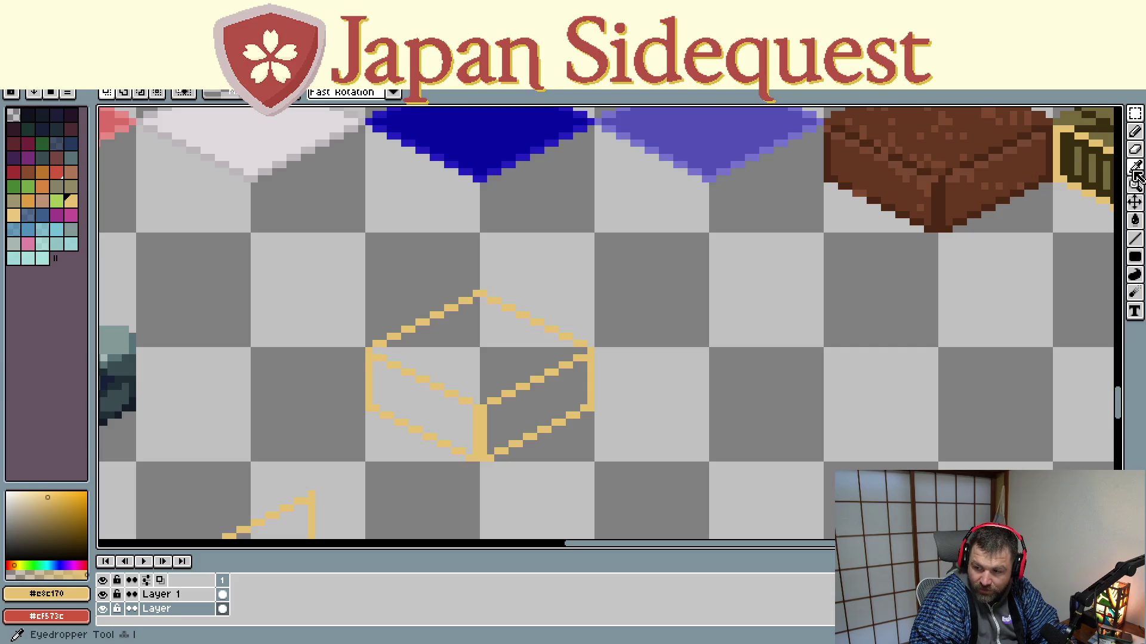
key(i)
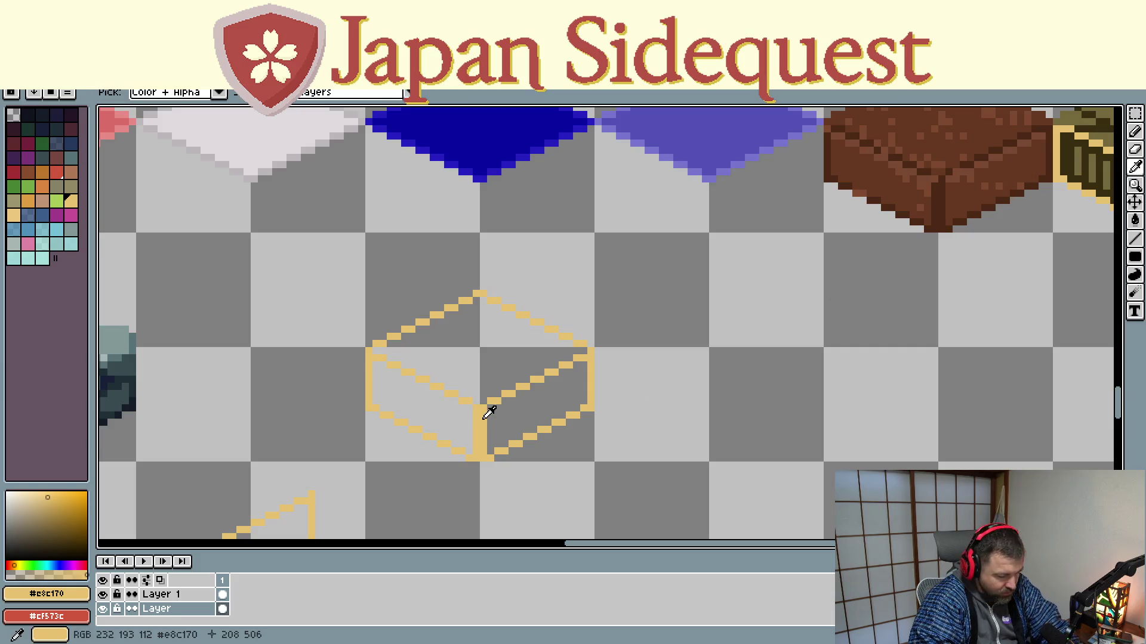
key(b)
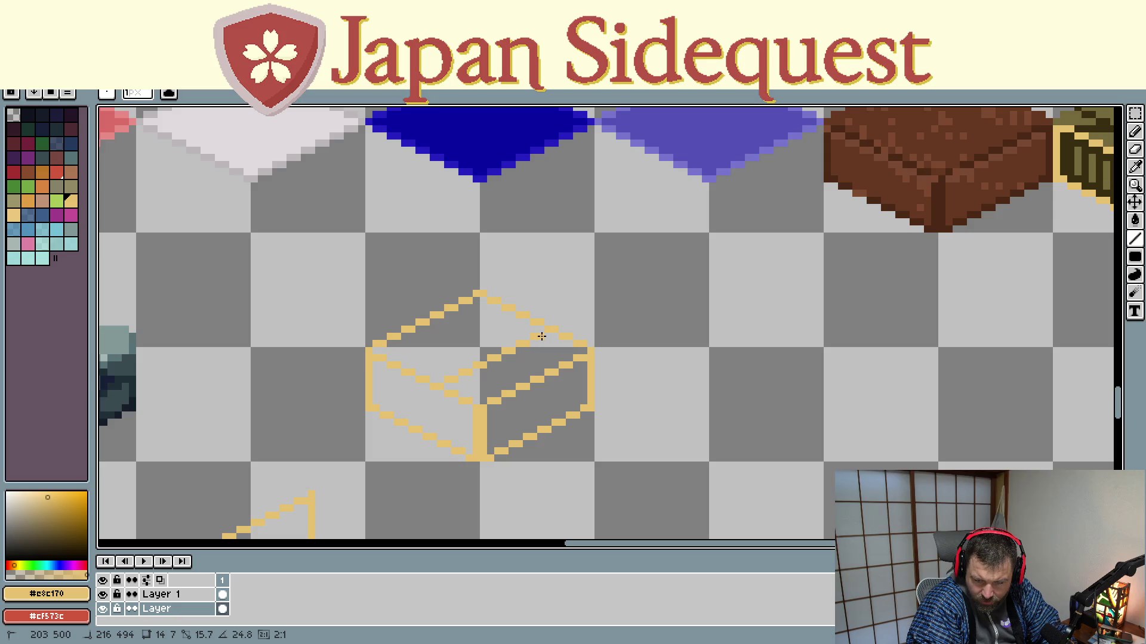
scroll(541, 336, down, 2)
scroll(493, 330, left, 5)
scroll(544, 346, left, 5)
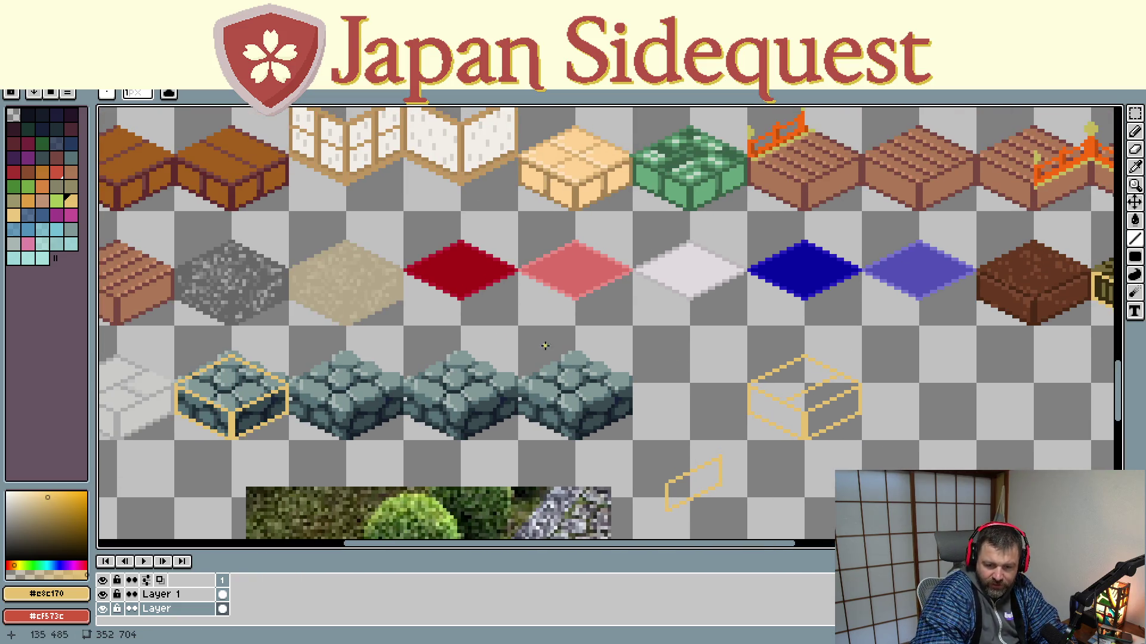
Step: Select the grey gravel tile and drag a copy into the empty tan box outline
key(b)
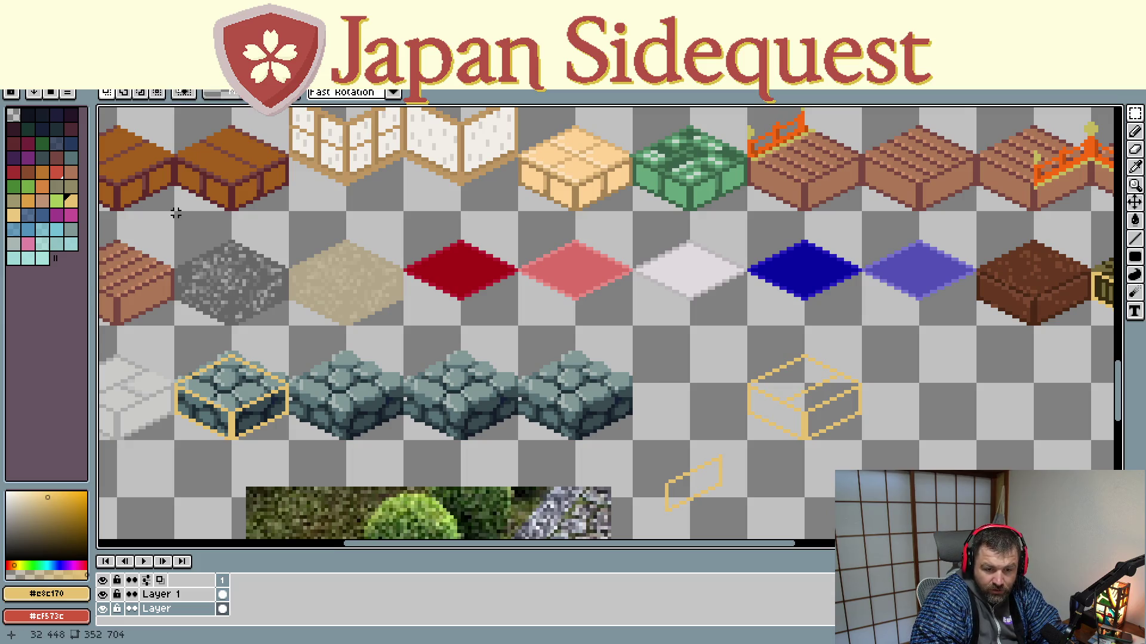
drag(176, 213, 287, 338)
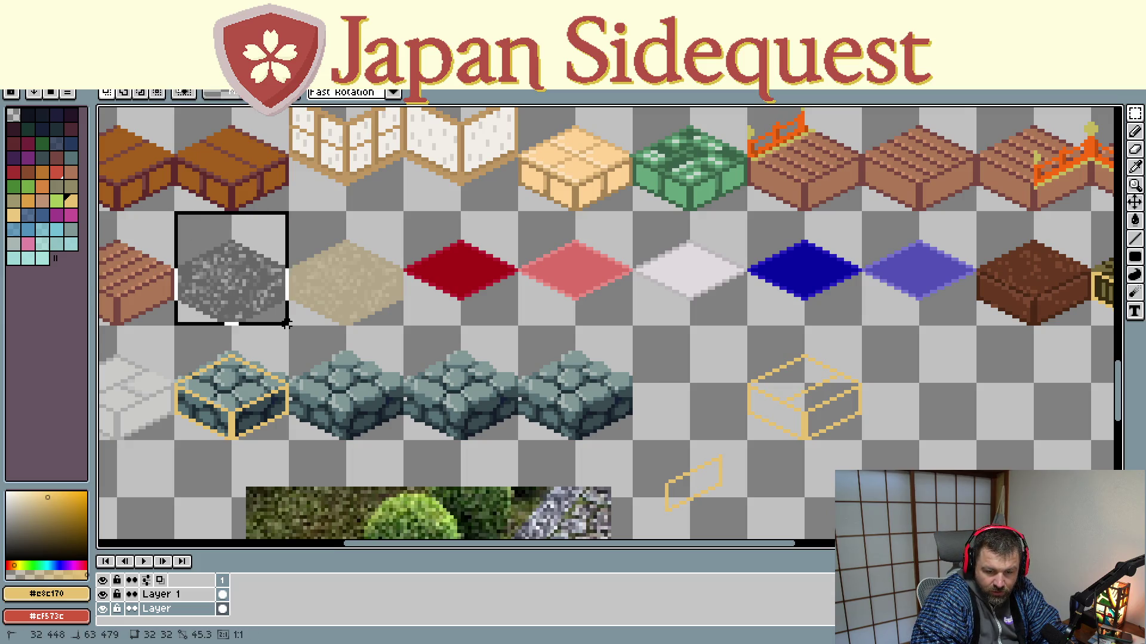
mouse_move(255, 307)
mouse_down()
mouse_move(843, 409)
mouse_move(843, 419)
mouse_up()
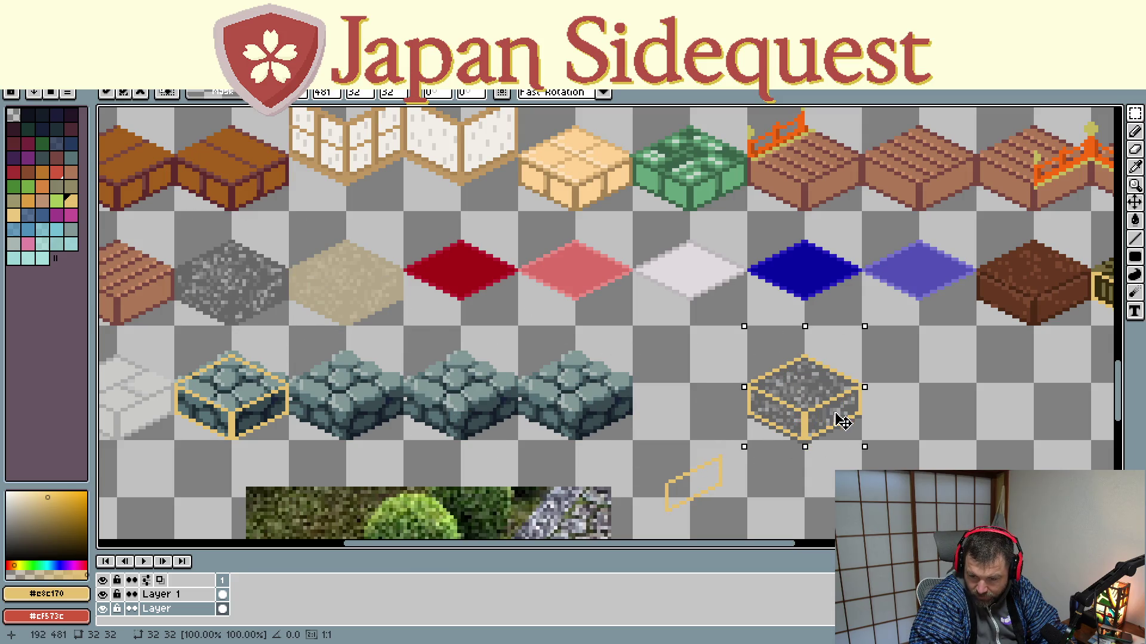
scroll(896, 452, up, 2)
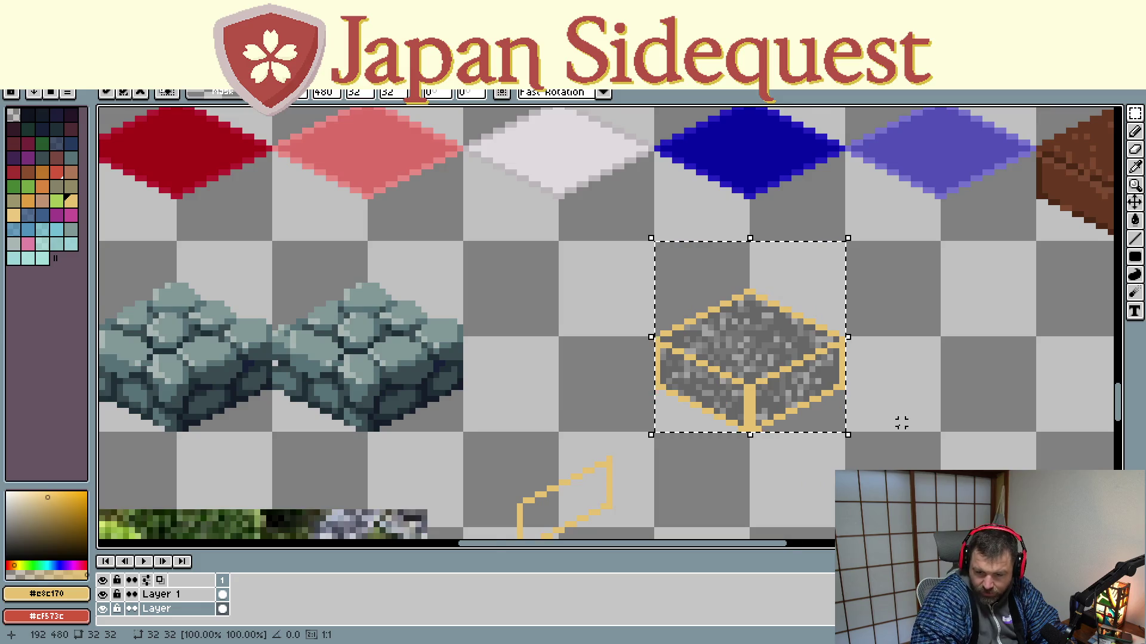
scroll(901, 452, up, 1)
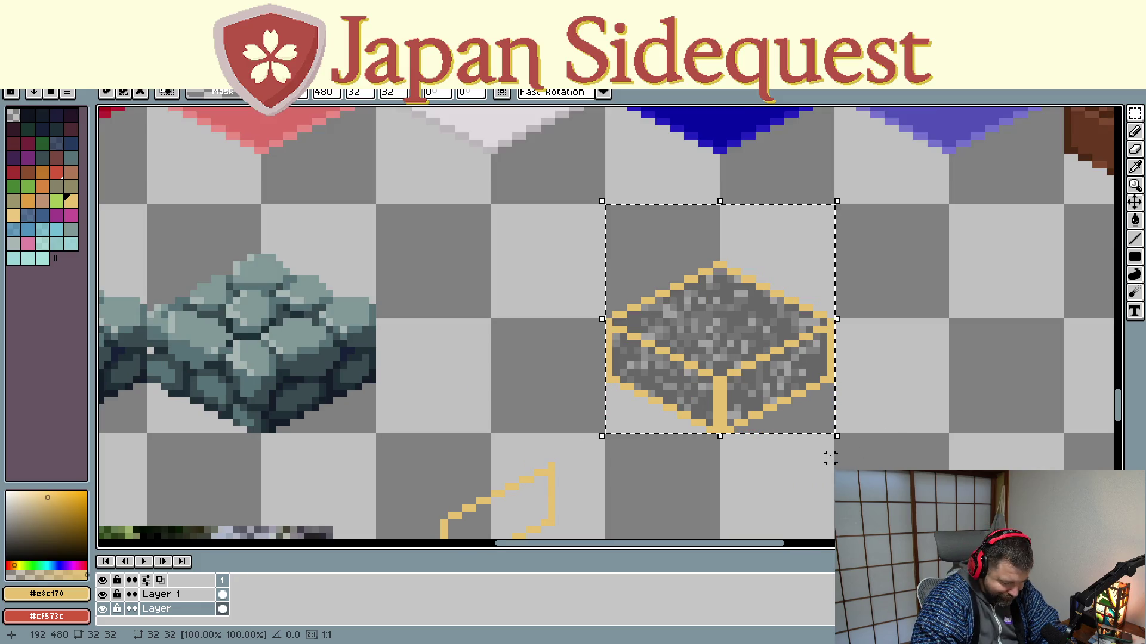
Step: On the outline layer, move the tan box outline into place over the gravel
click(197, 594)
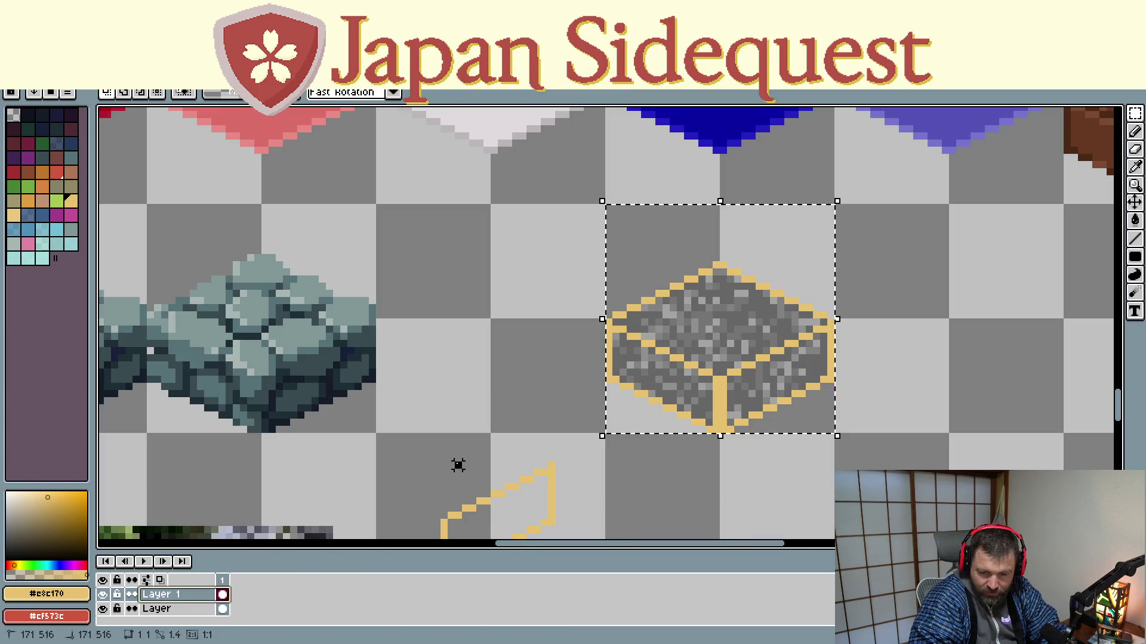
drag(588, 165, 830, 428)
mouse_move(746, 381)
mouse_down()
mouse_move(555, 272)
mouse_move(718, 360)
mouse_up()
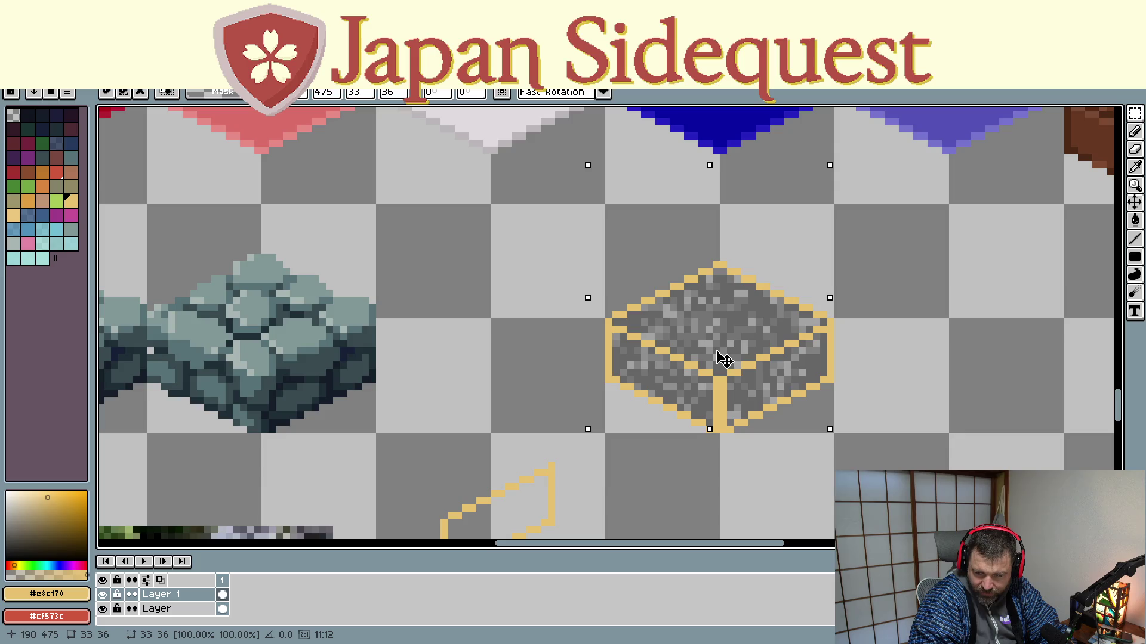
click(529, 348)
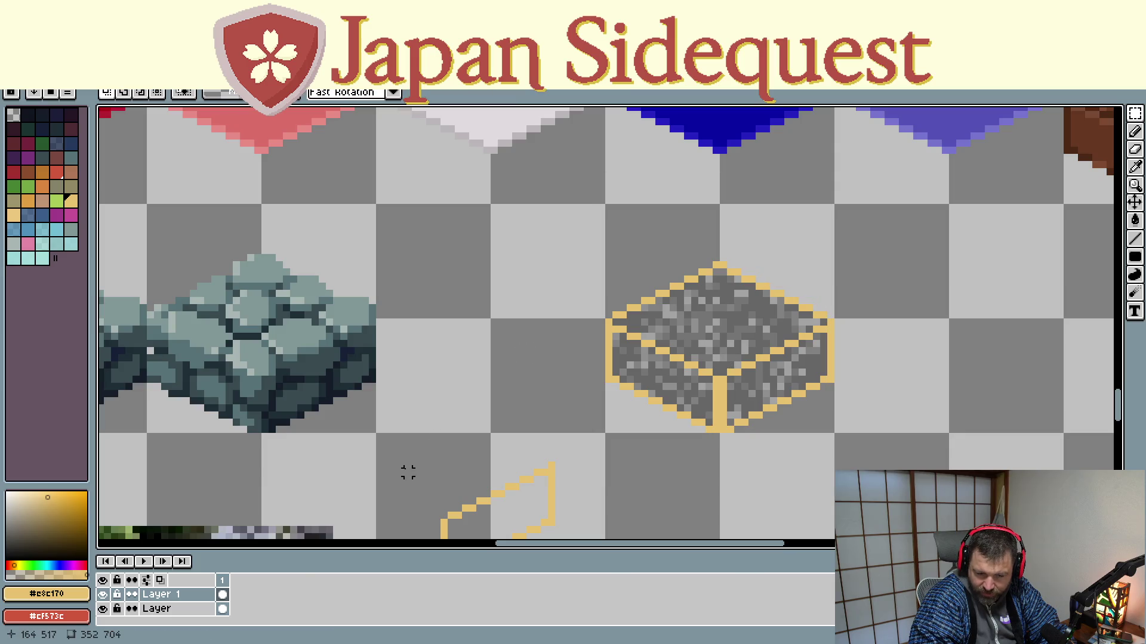
Step: Draw tan lines across the box's top face and down its front corner, then check layer visibility
click(179, 609)
click(179, 595)
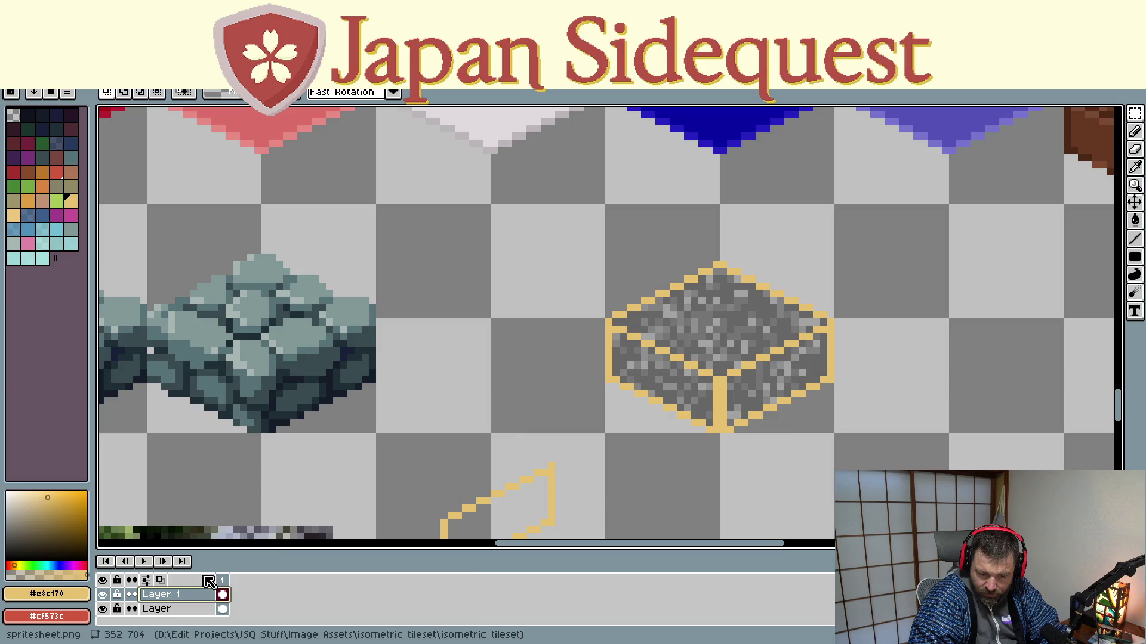
click(1135, 239)
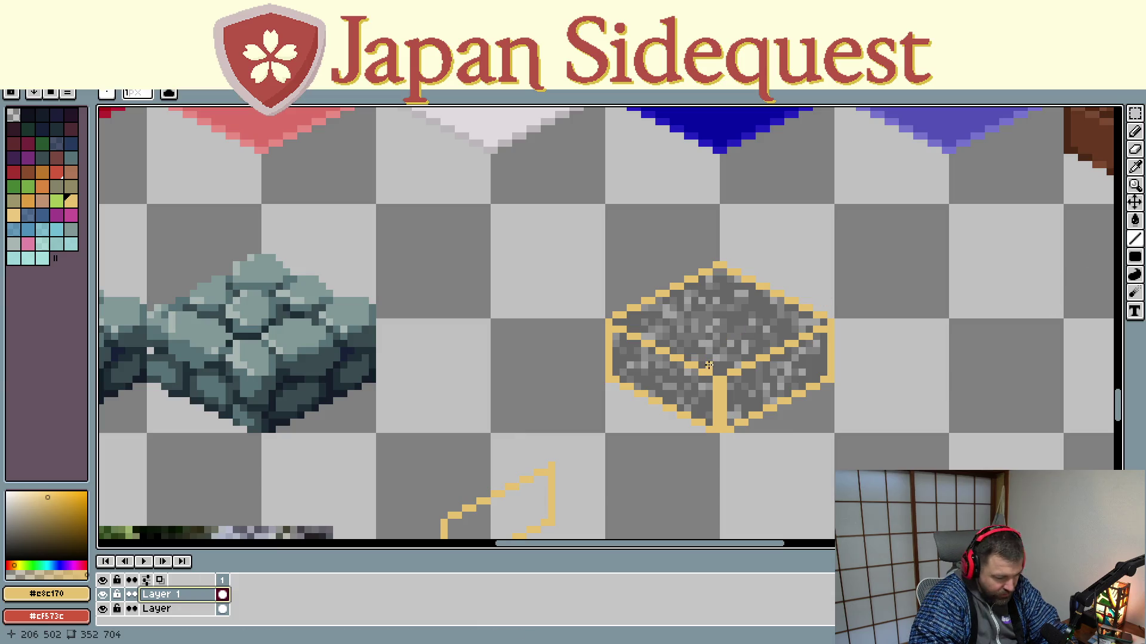
drag(689, 353, 782, 303)
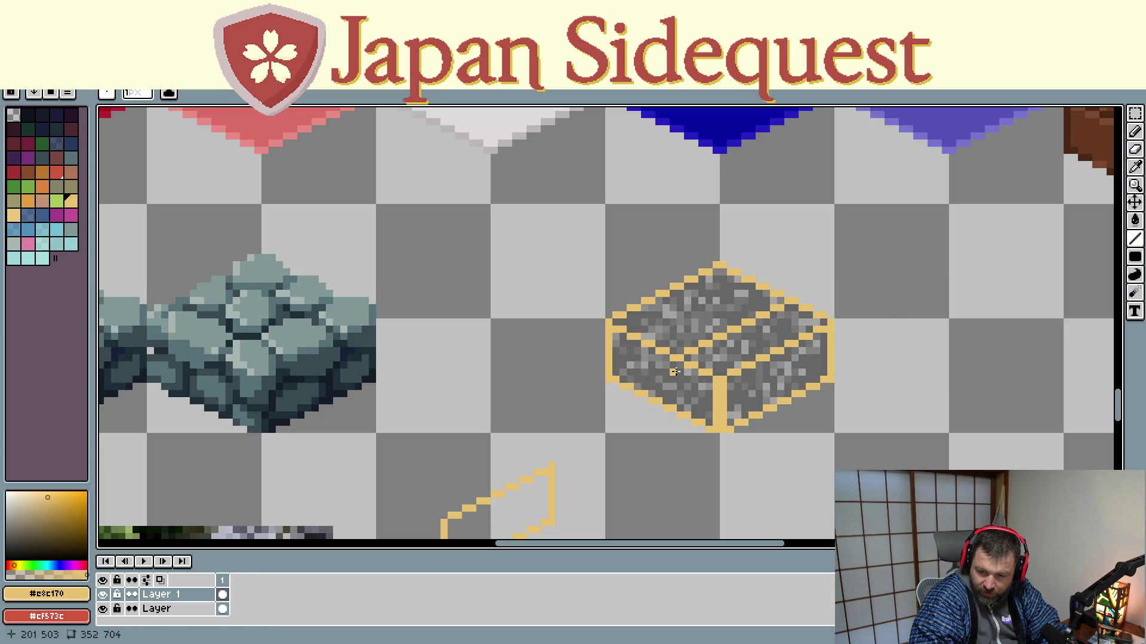
drag(680, 366, 680, 408)
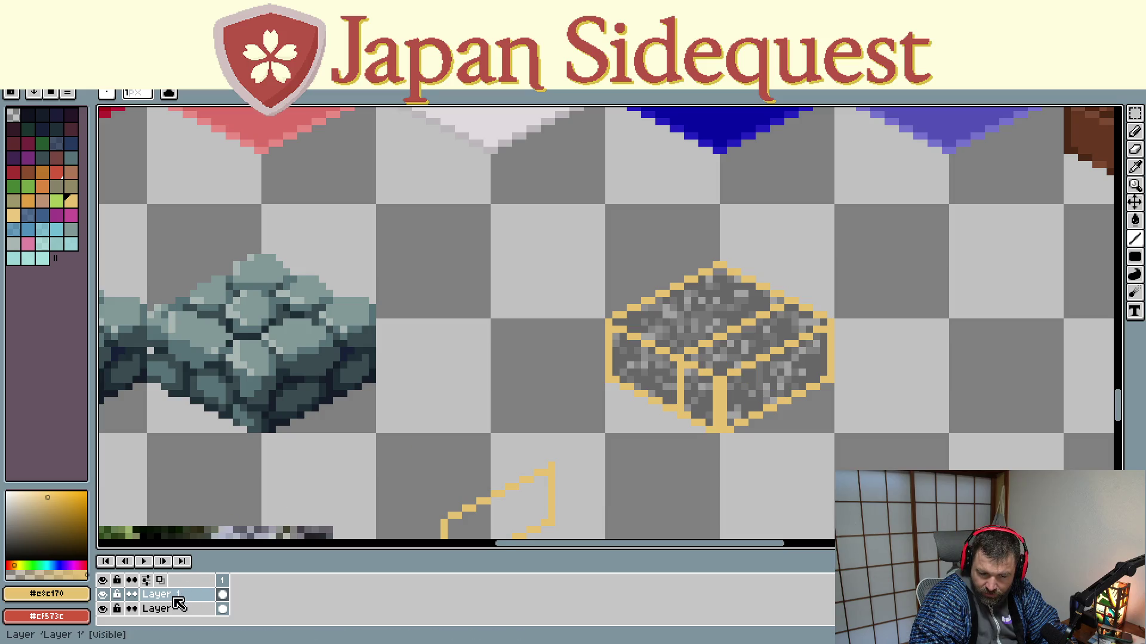
click(102, 609)
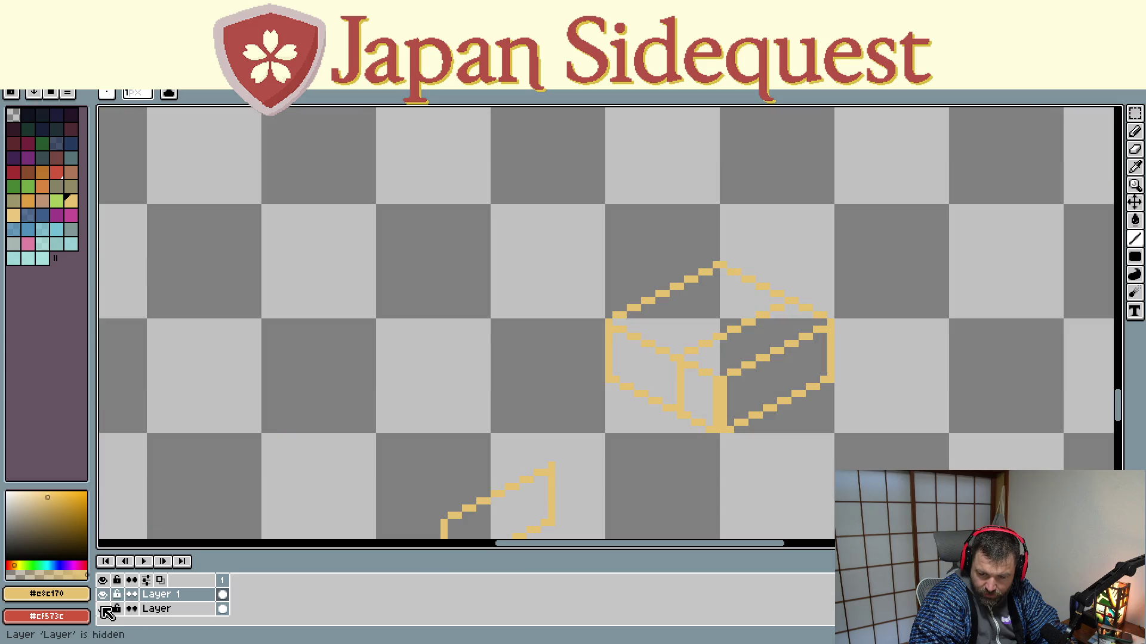
click(104, 609)
click(103, 595)
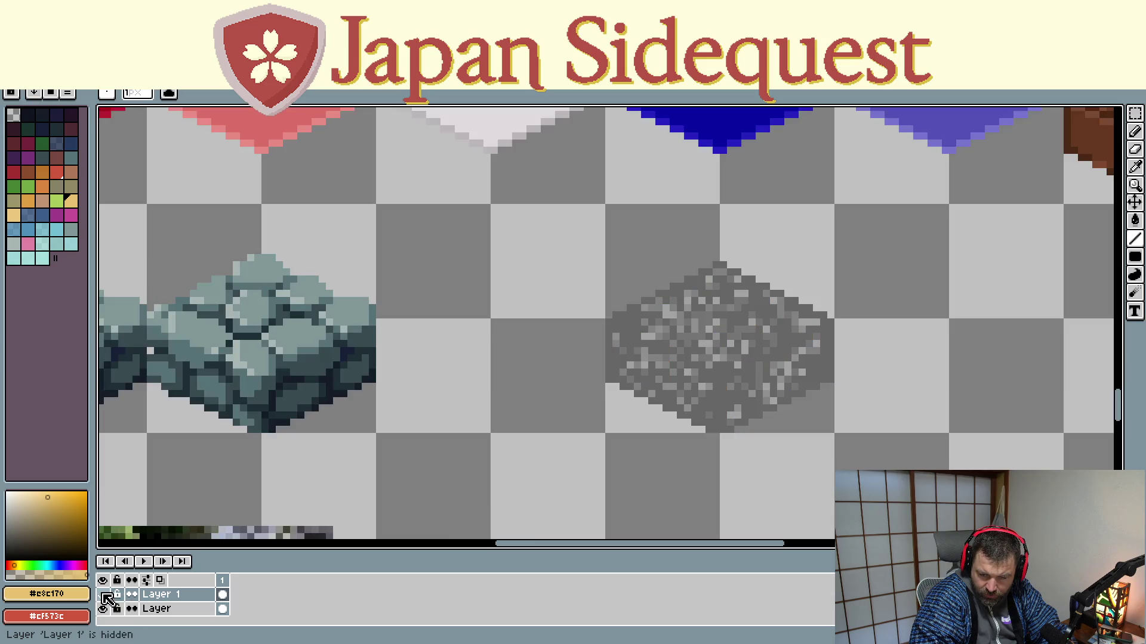
click(103, 595)
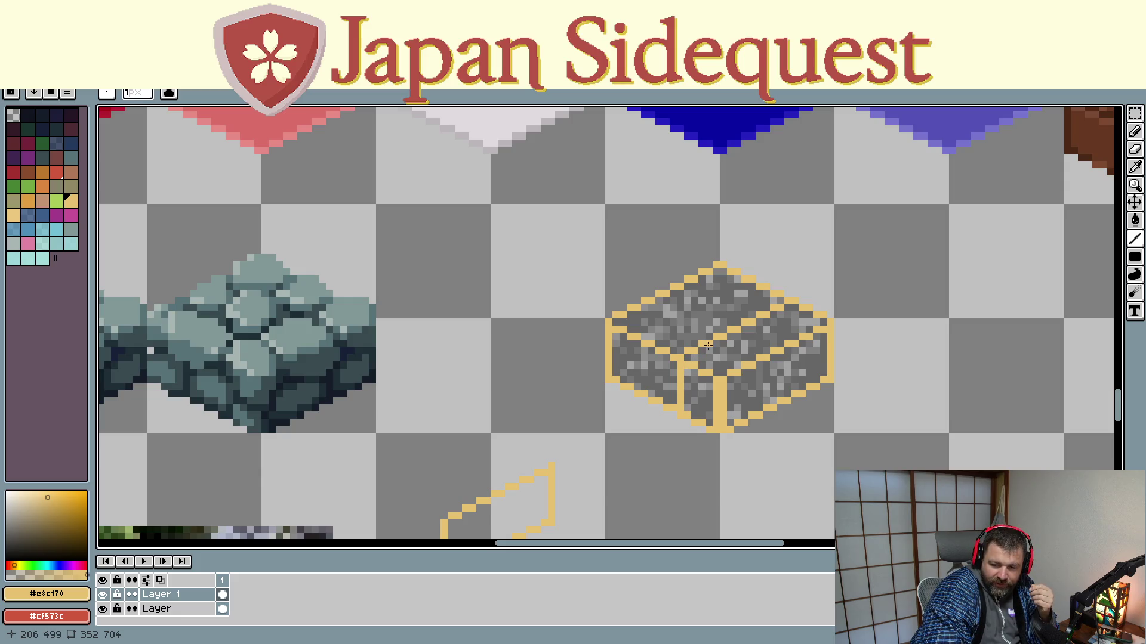
Step: Fill the missing pixel in the block's tan outline near the top-right and recentre the view
click(797, 310)
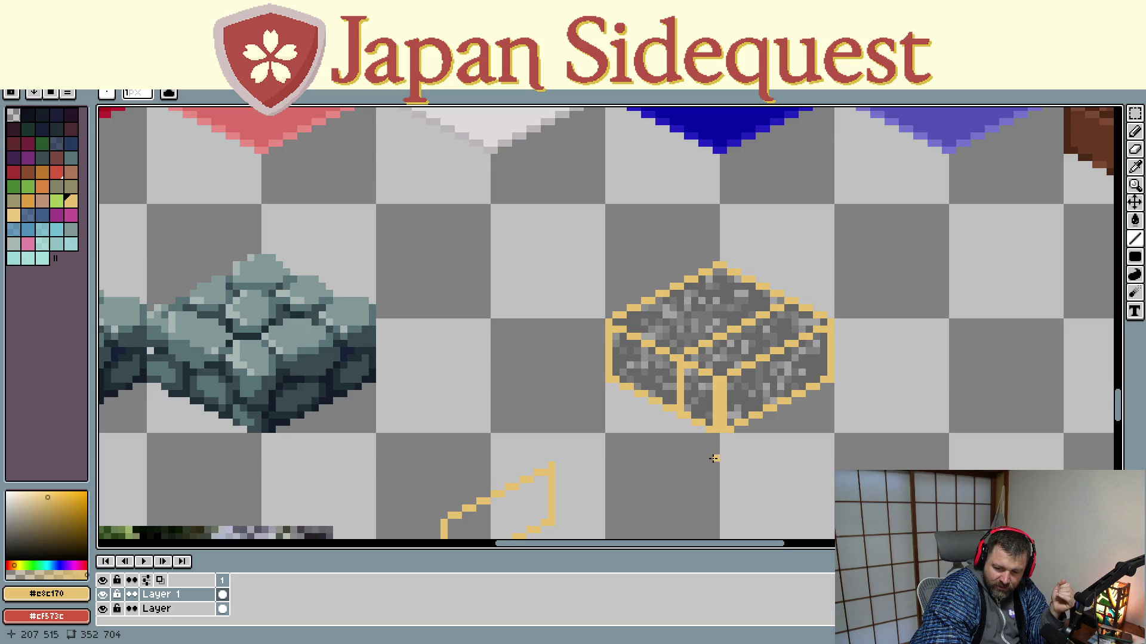
mouse_move(714, 458)
mouse_down()
mouse_move(635, 424)
mouse_move(646, 473)
mouse_up()
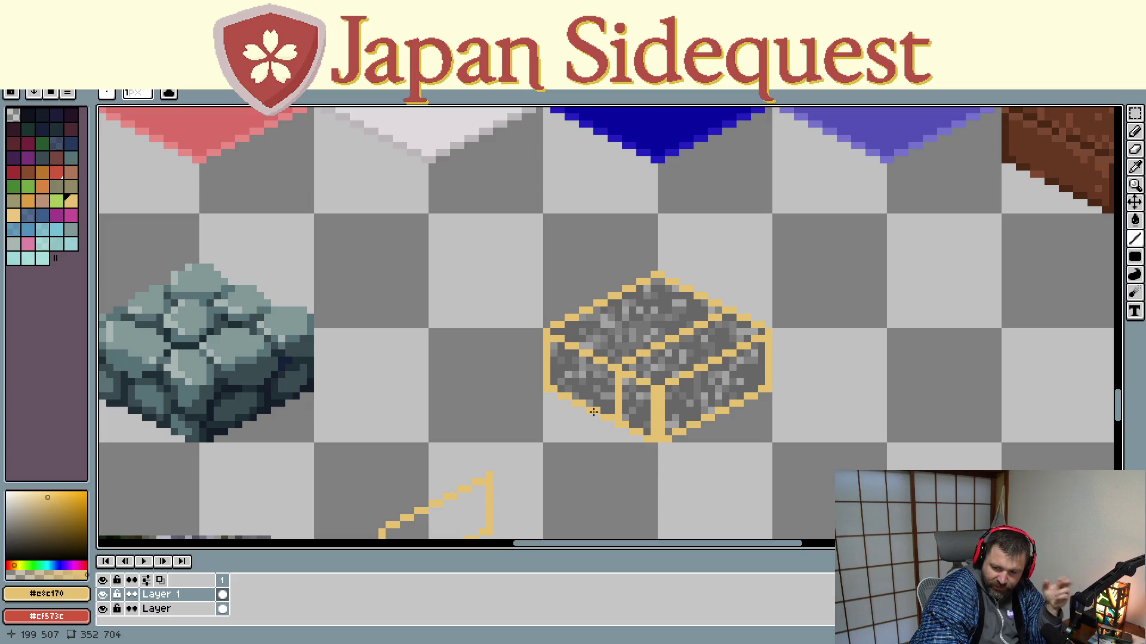
drag(500, 415, 540, 451)
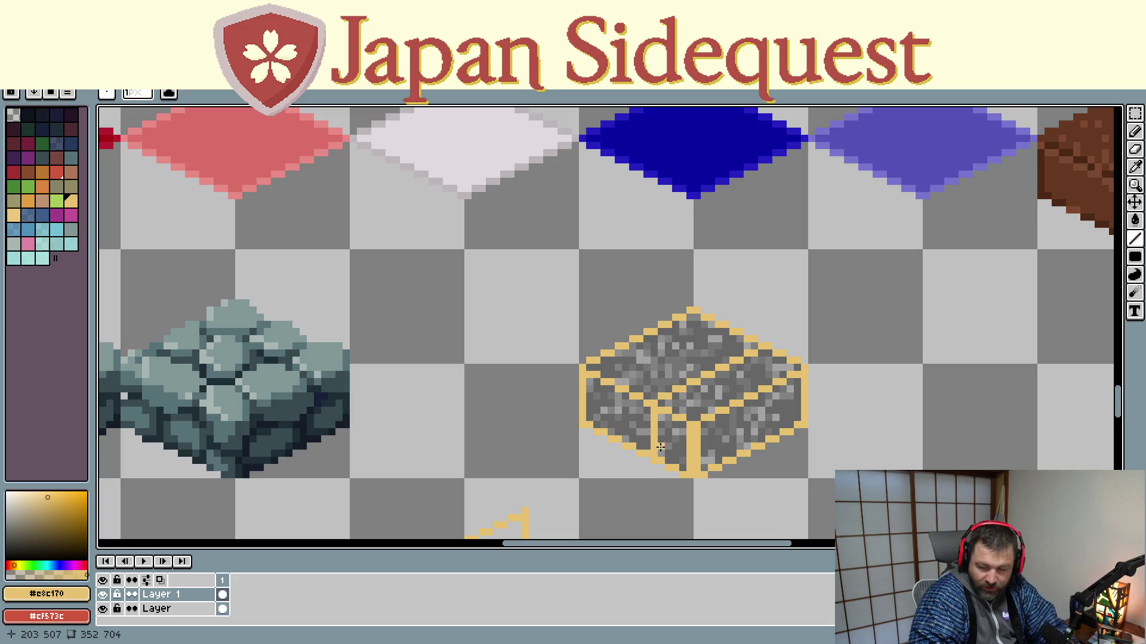
scroll(555, 289, right, 3)
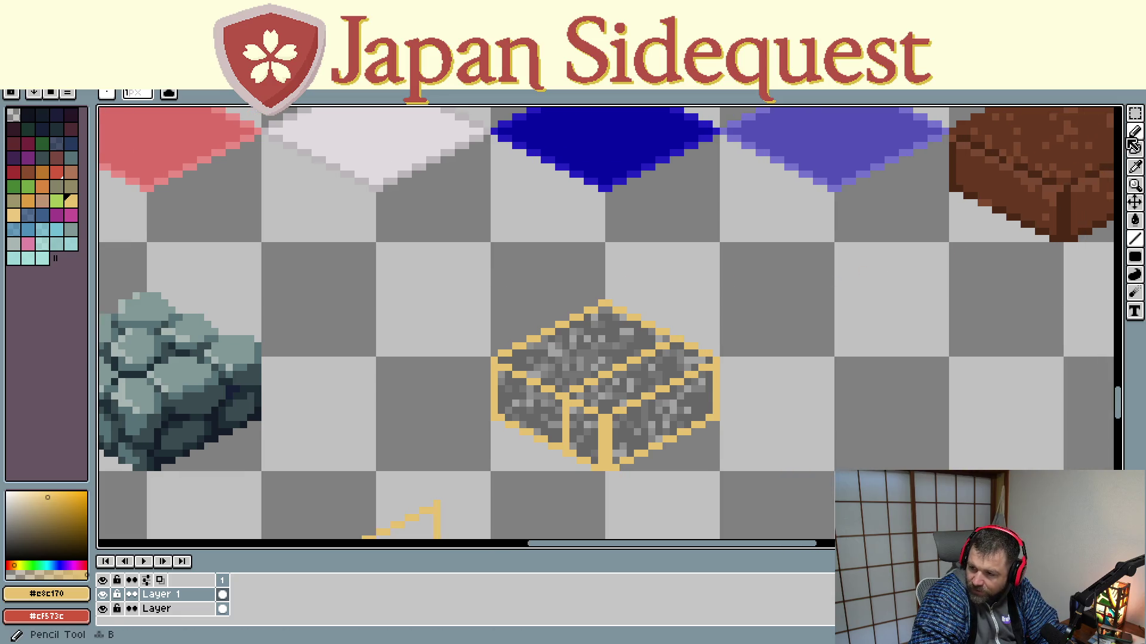
Step: Switch to the lasso selection mode and trace the block's inner front edge
click(1135, 113)
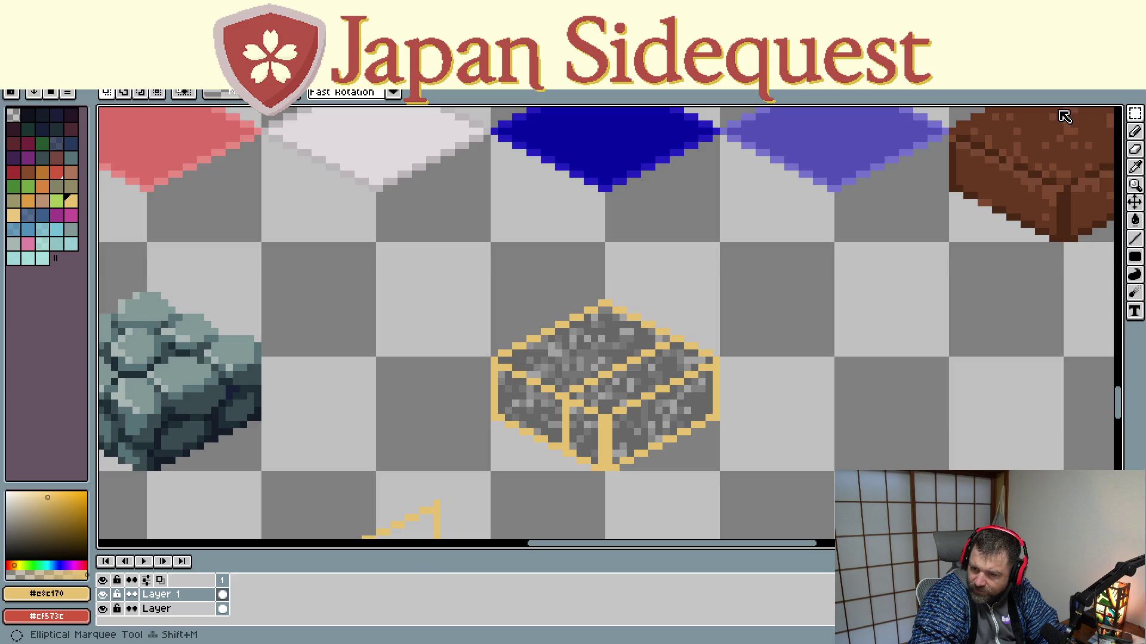
key(m)
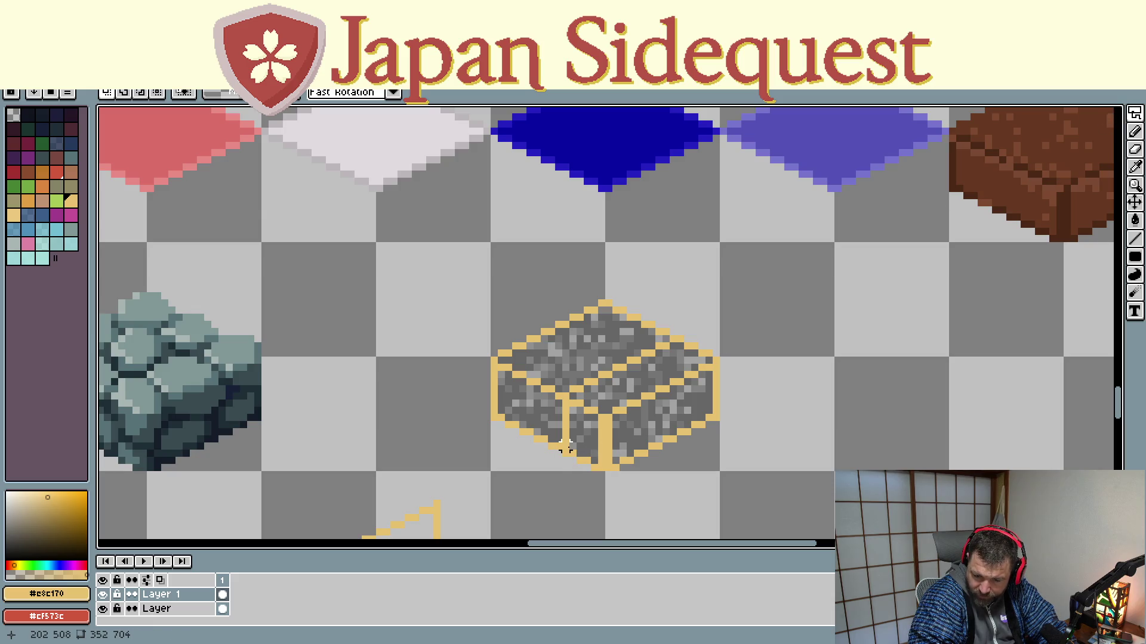
mouse_move(566, 454)
mouse_down()
mouse_move(572, 391)
mouse_move(579, 406)
mouse_move(565, 389)
mouse_up()
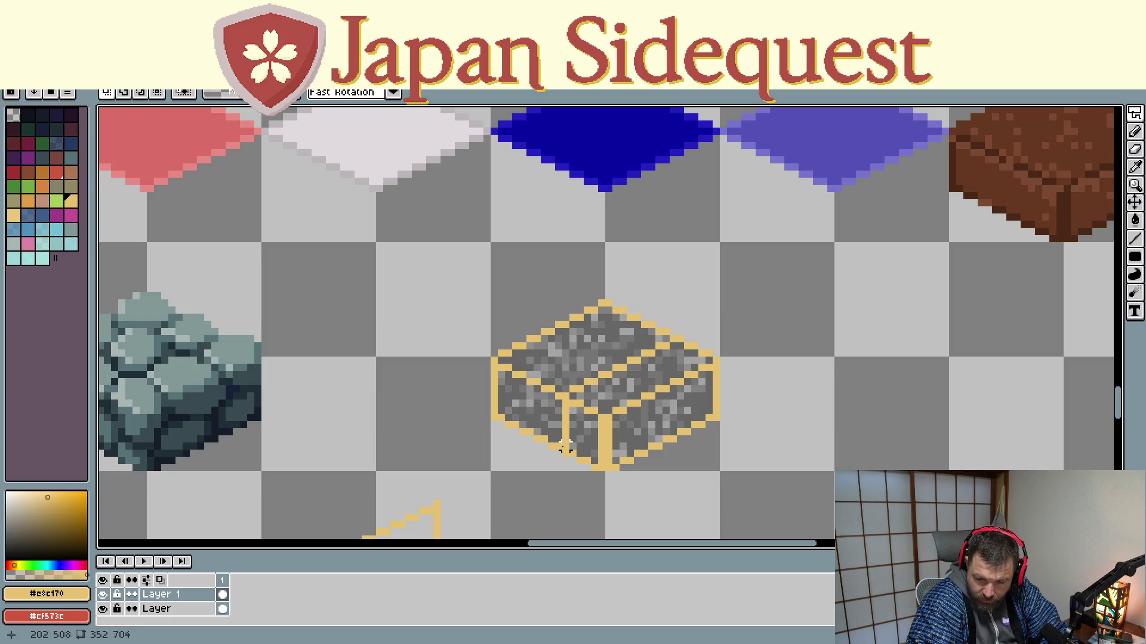
drag(566, 452, 566, 396)
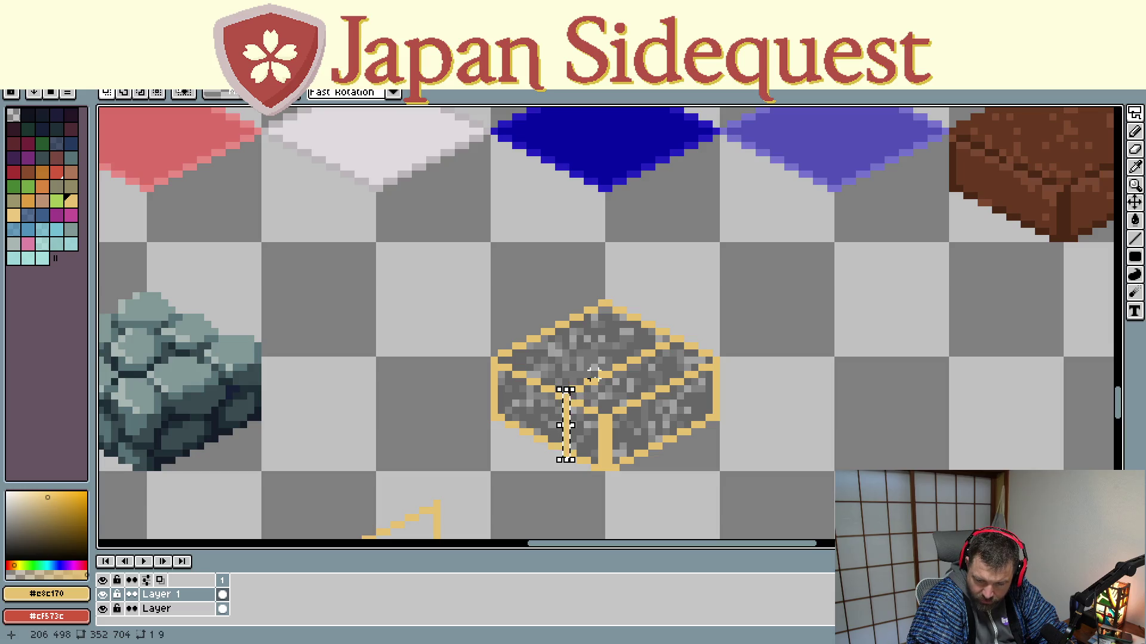
Step: Lasso the top ridge and the vertical front edge, confirming the selection with Enter
drag(673, 338, 582, 388)
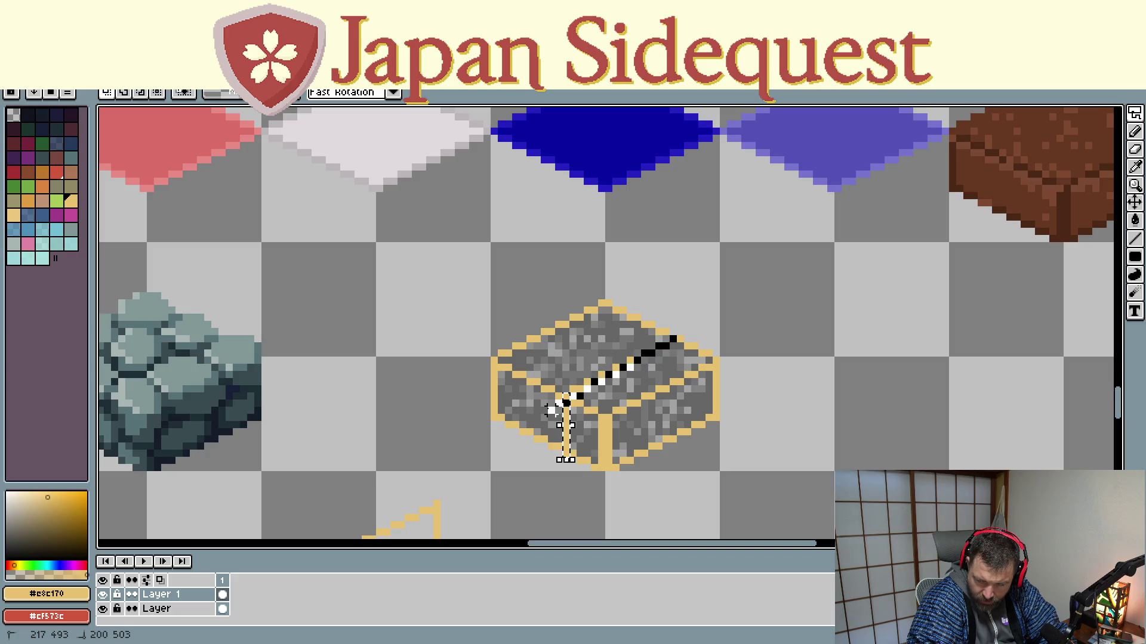
drag(566, 393, 565, 395)
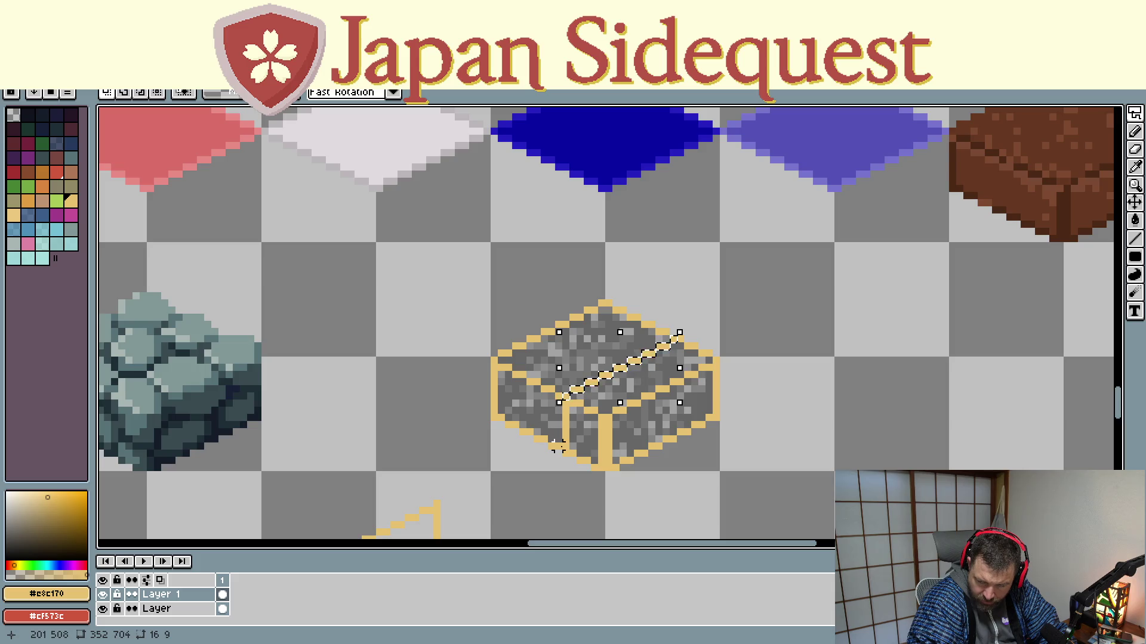
mouse_move(564, 457)
mouse_down()
mouse_move(566, 394)
mouse_move(579, 388)
mouse_up()
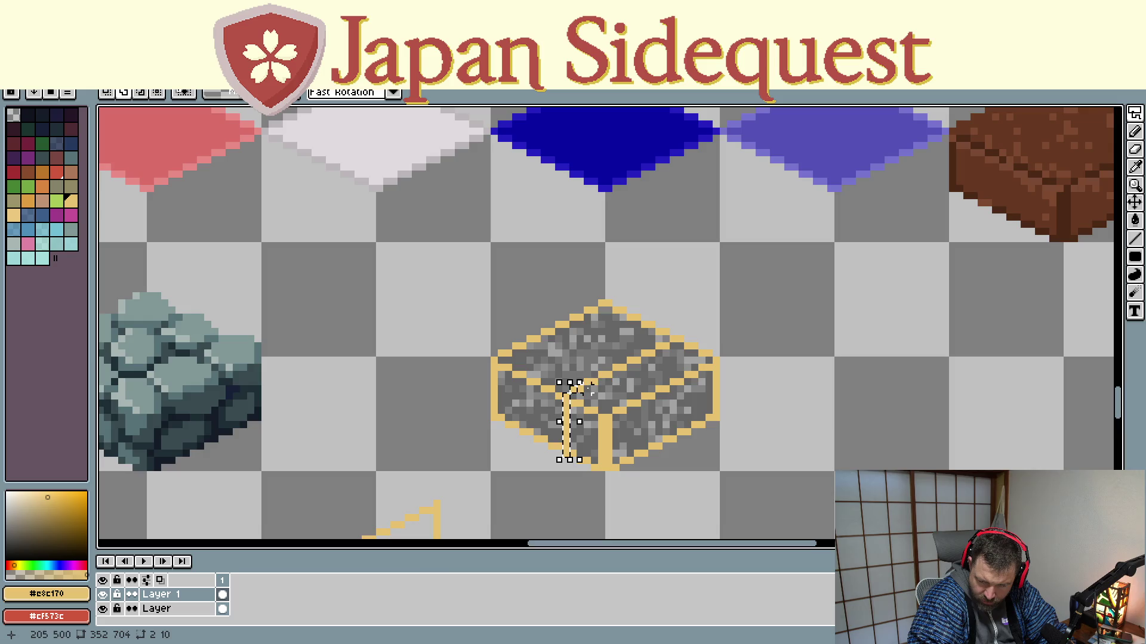
drag(576, 391, 664, 351)
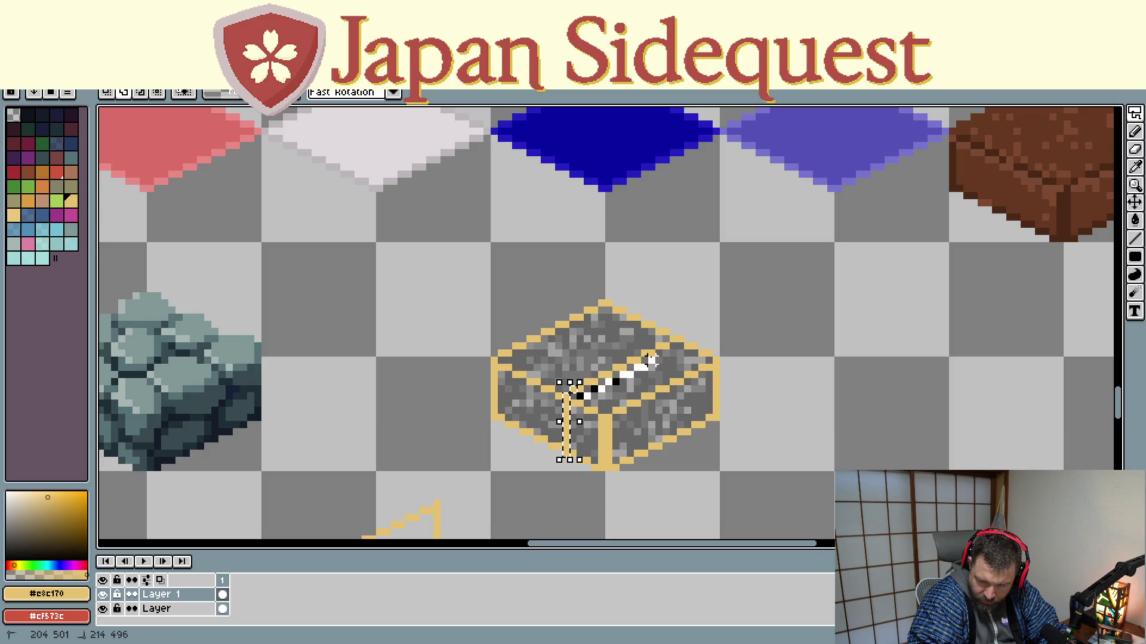
key(Return)
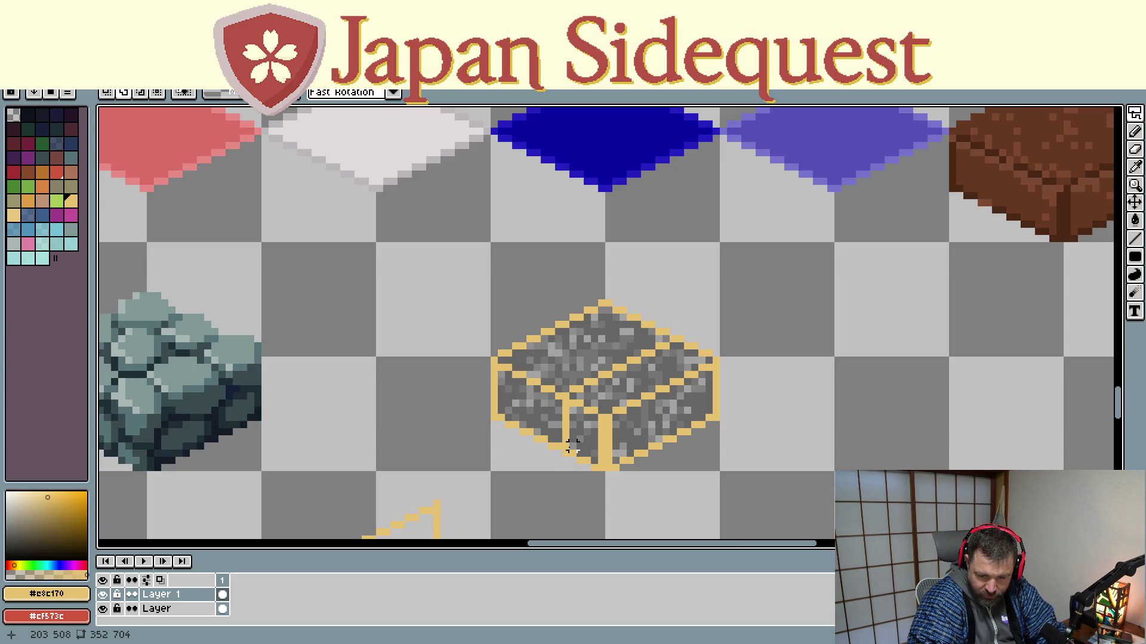
Step: Retrace the front edge and ridge toward the right corner, then abandon the unfinished segment
drag(565, 449, 567, 404)
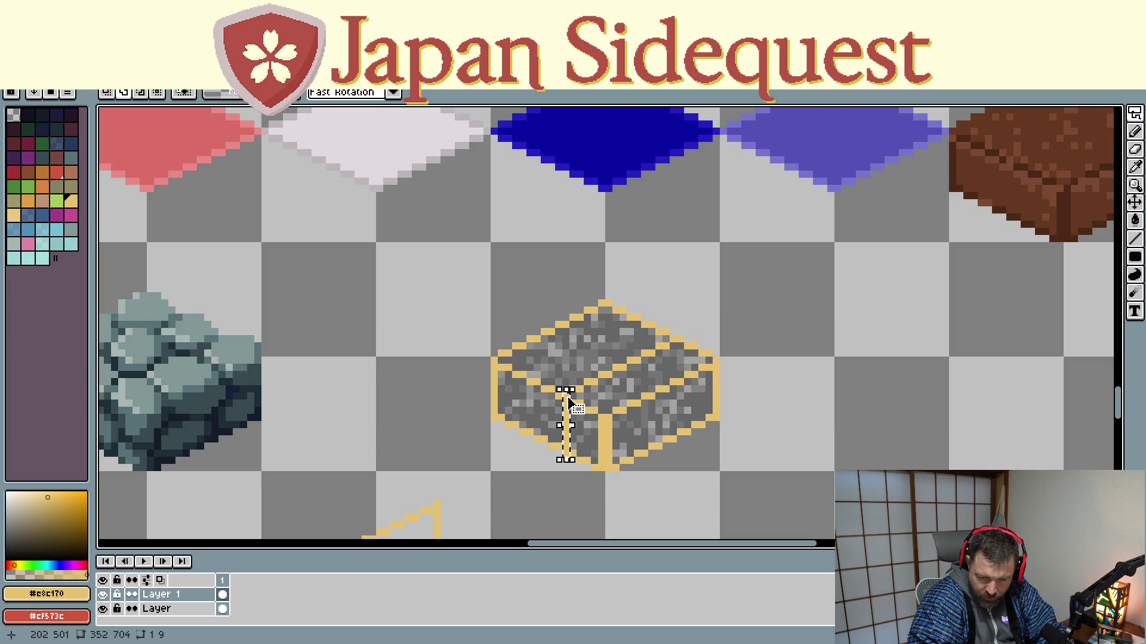
drag(679, 338, 567, 395)
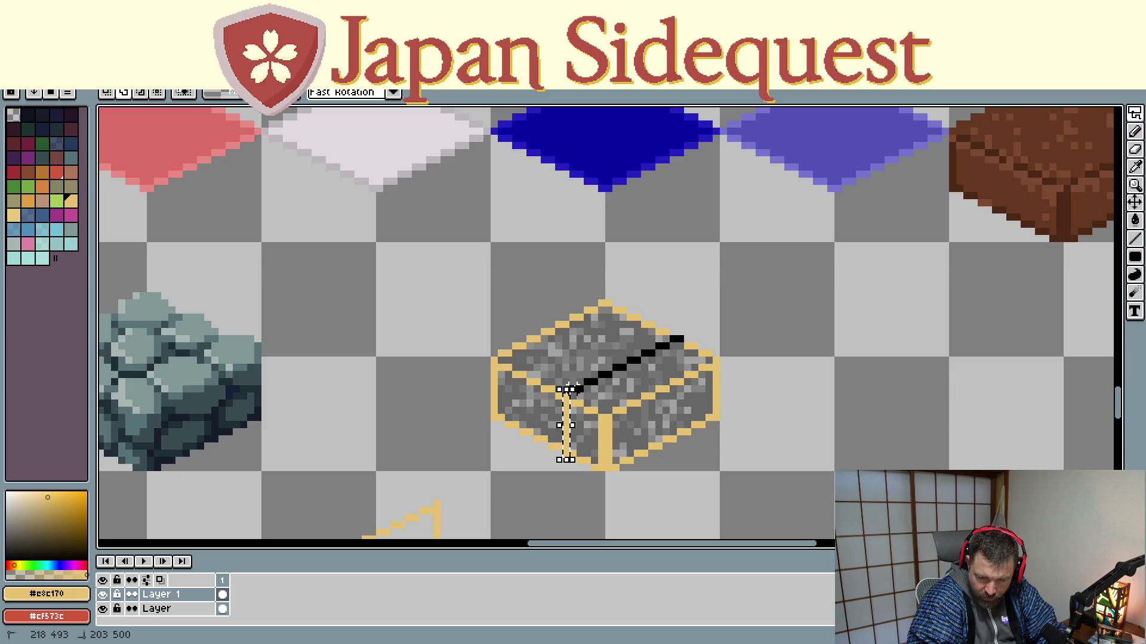
drag(566, 393, 567, 394)
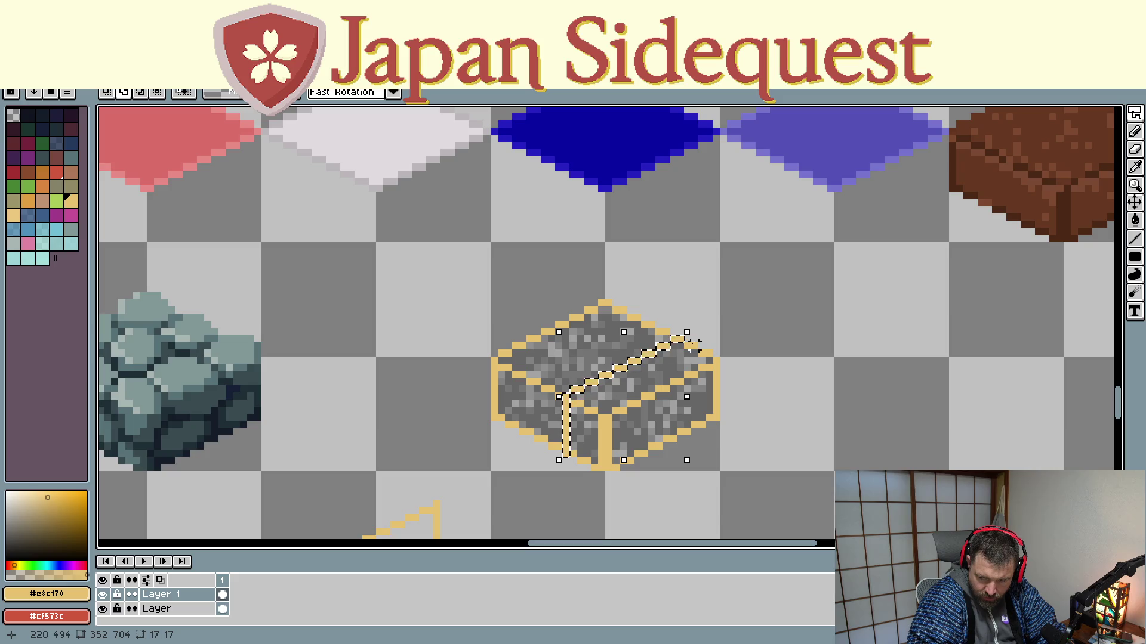
drag(686, 345, 725, 367)
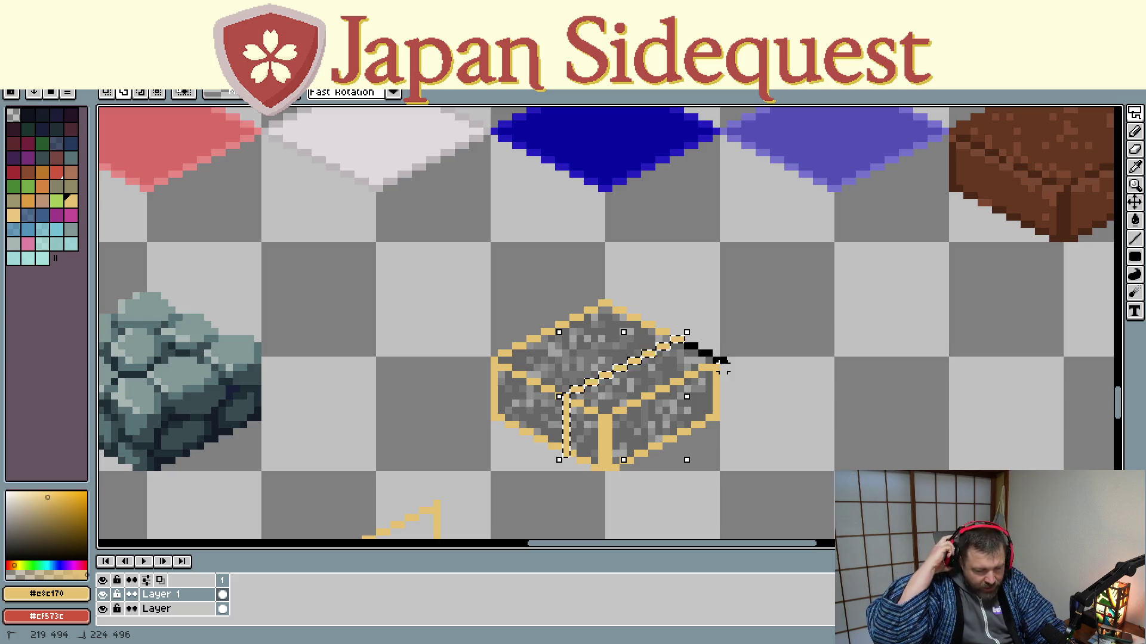
drag(724, 367, 666, 360)
scroll(665, 360, down, 2)
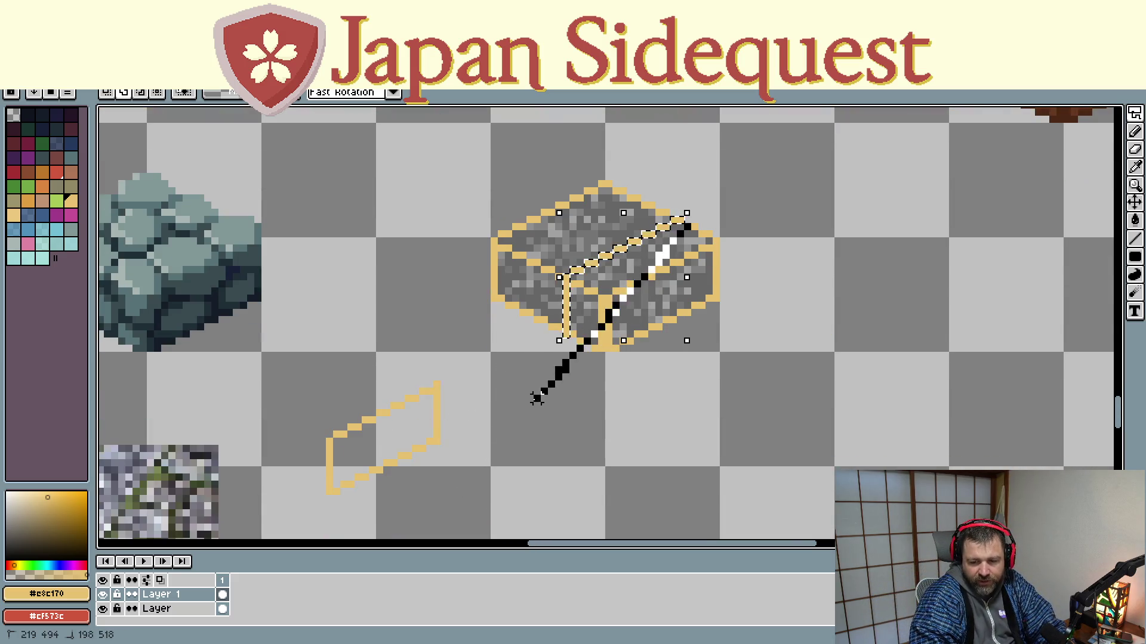
key(Escape)
Step: On the lower layer 'Layer', lasso the block's bottom and right edges and top face
click(156, 608)
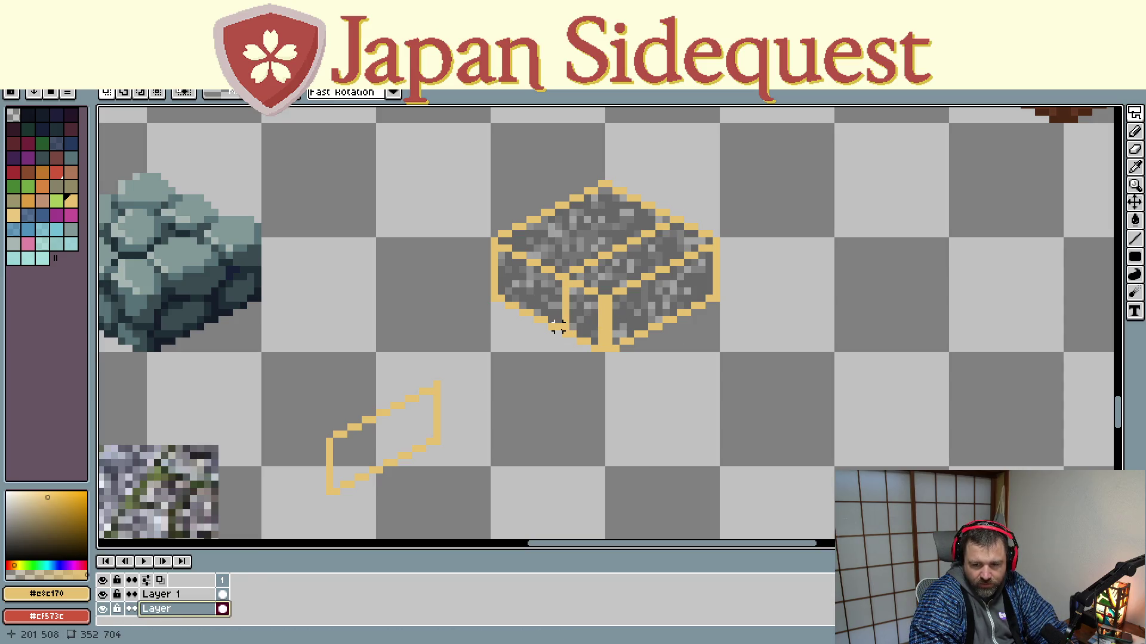
drag(565, 328, 565, 274)
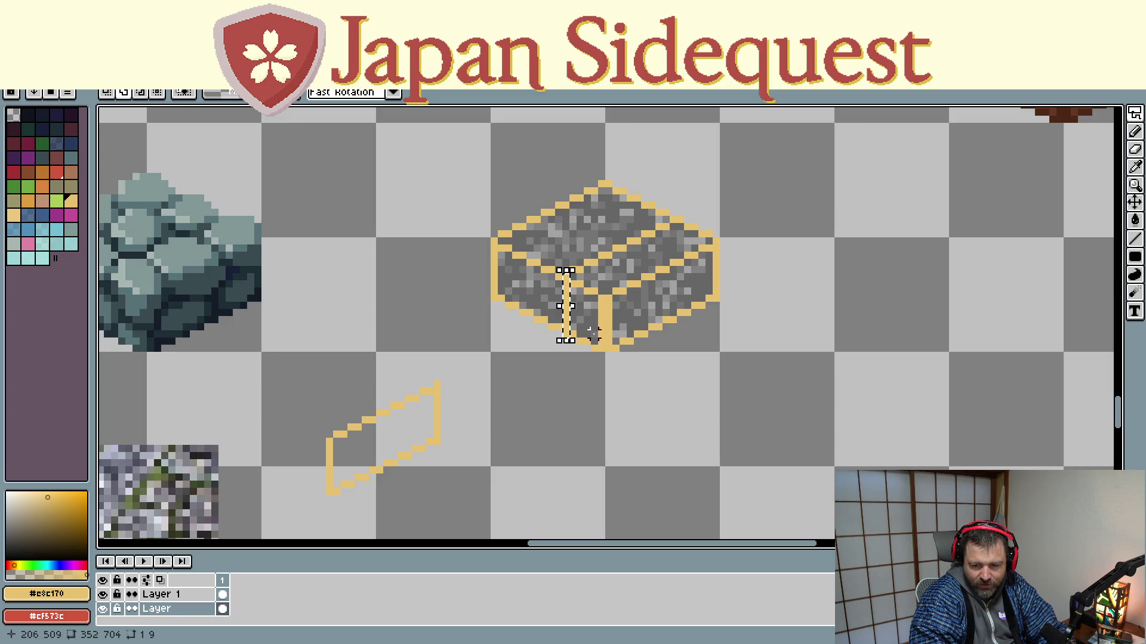
drag(601, 347, 567, 336)
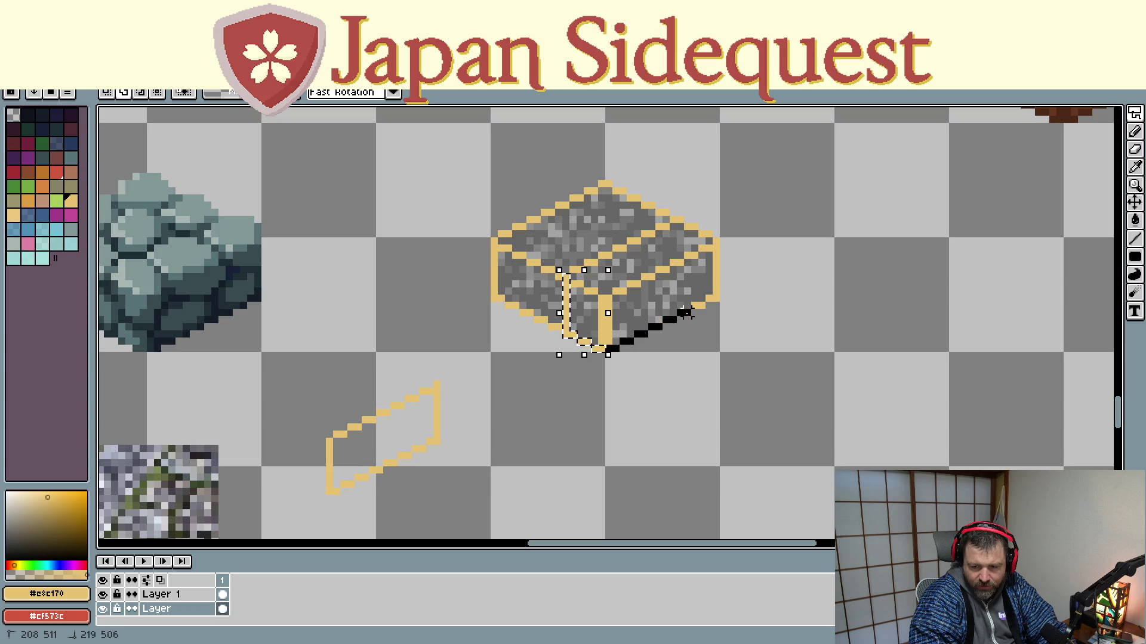
drag(713, 299, 714, 299)
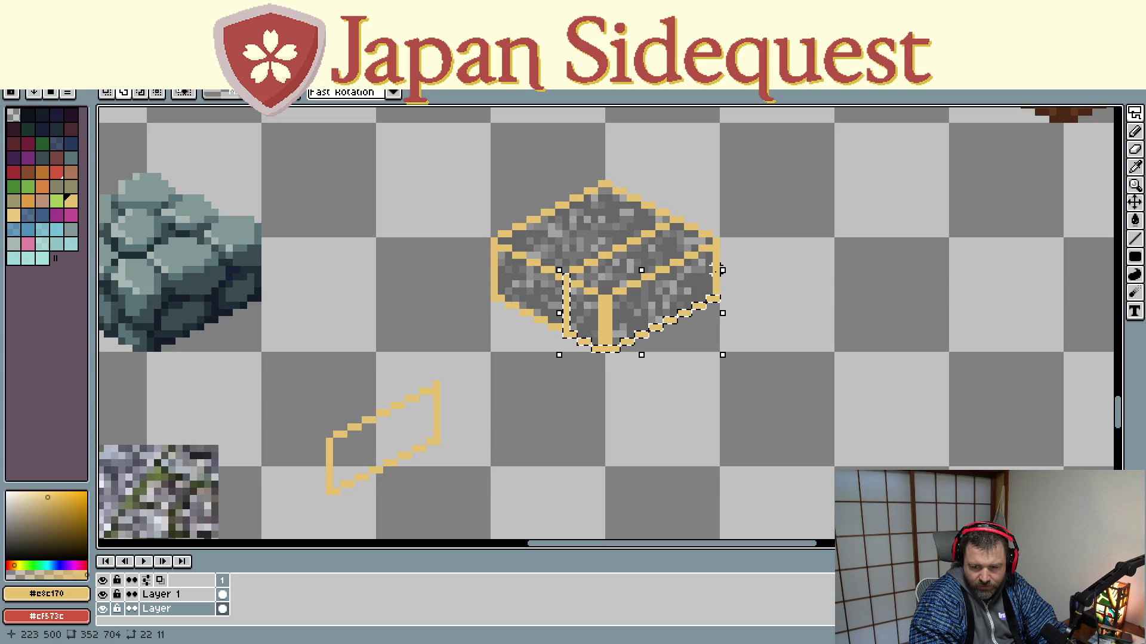
drag(716, 240, 716, 240)
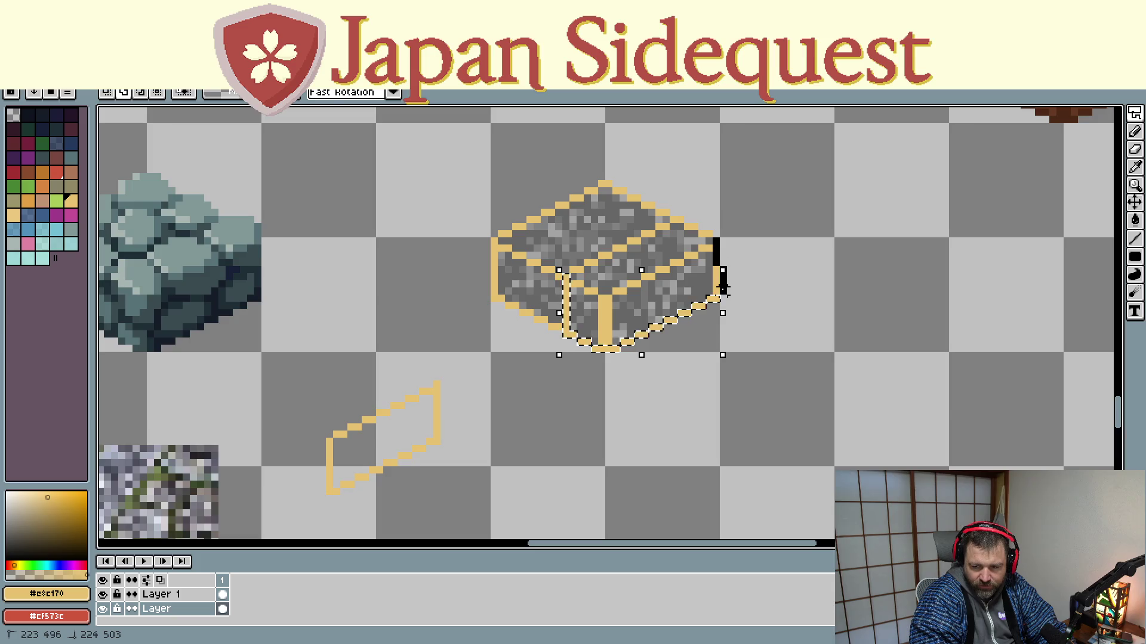
drag(716, 288, 718, 296)
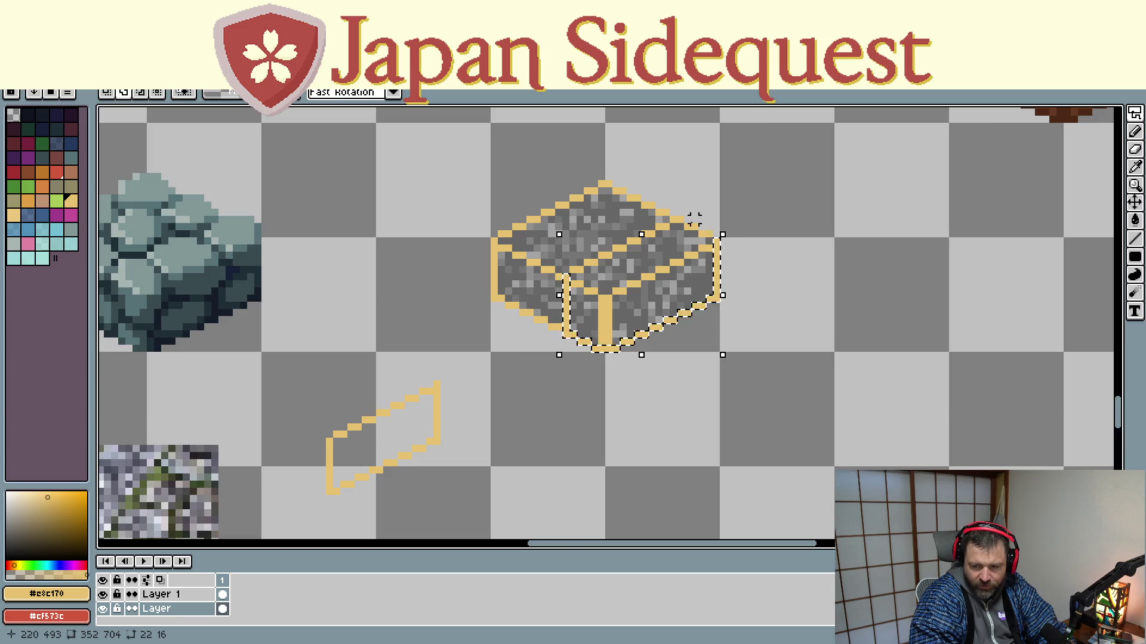
mouse_move(676, 219)
mouse_down()
mouse_move(716, 239)
mouse_move(588, 270)
mouse_up()
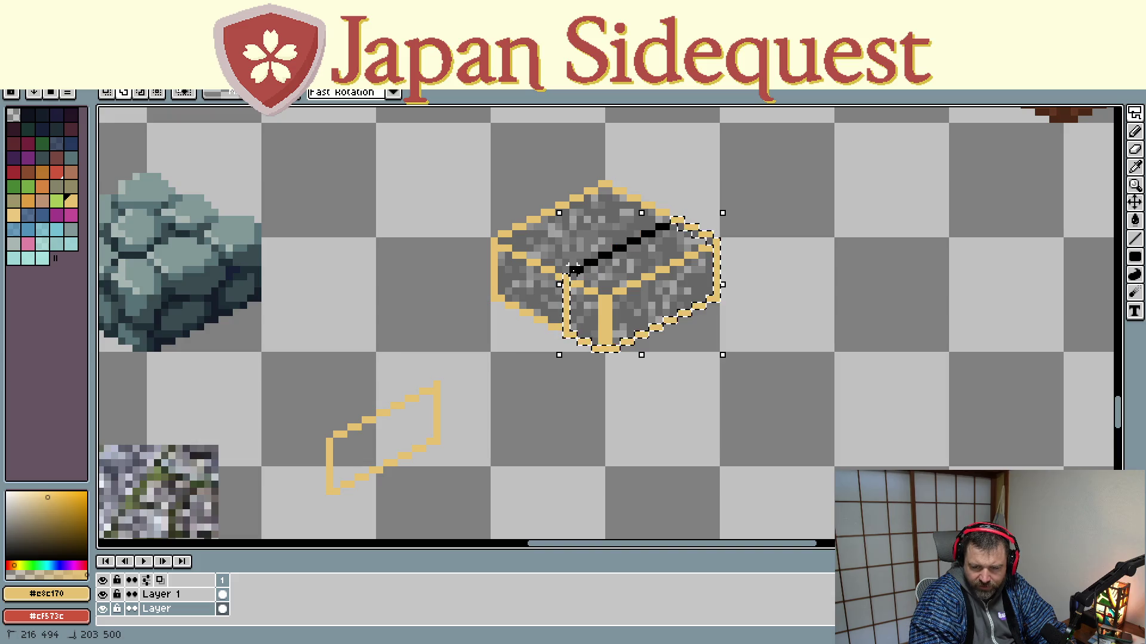
click(573, 267)
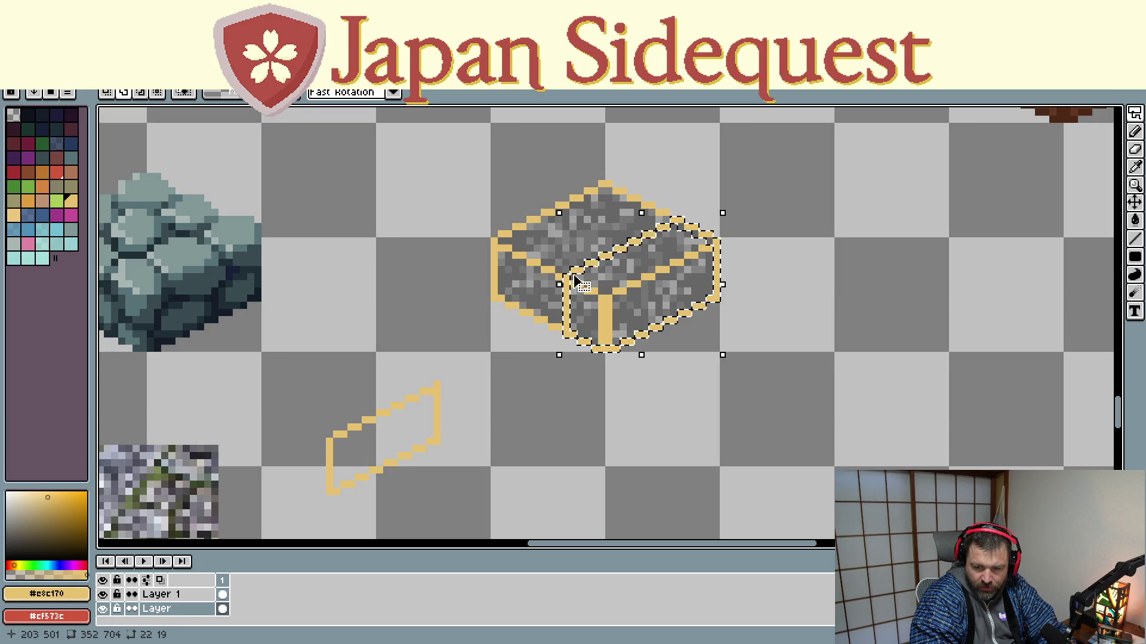
Step: Add the whole tile area to the selection, then release it to leave the block unselected
shift+click(555, 316)
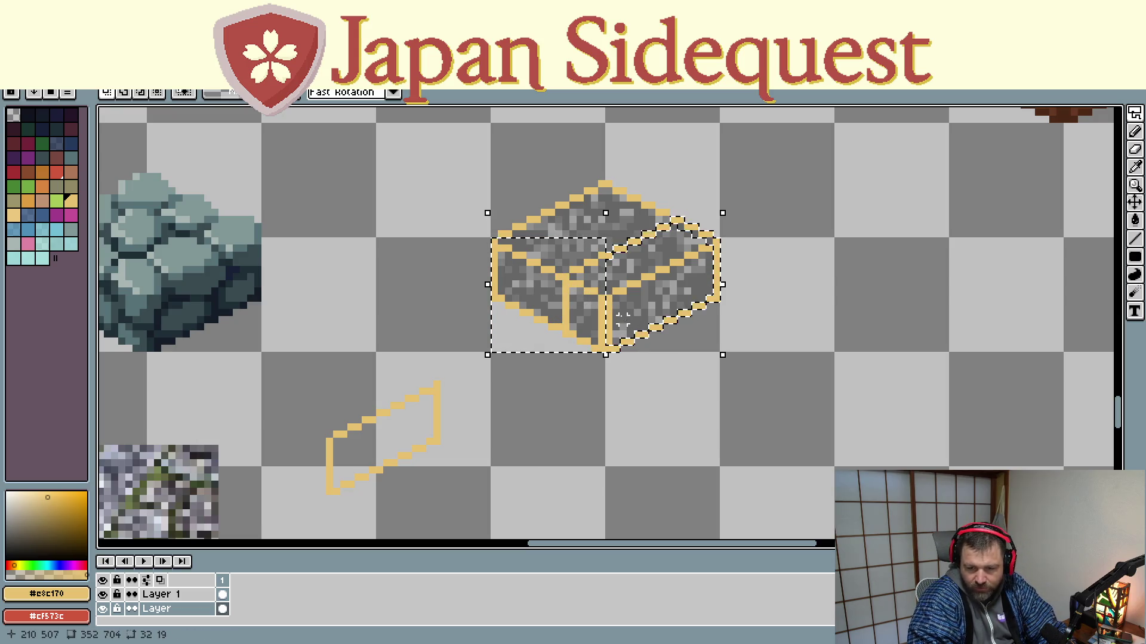
scroll(623, 305, up, 5)
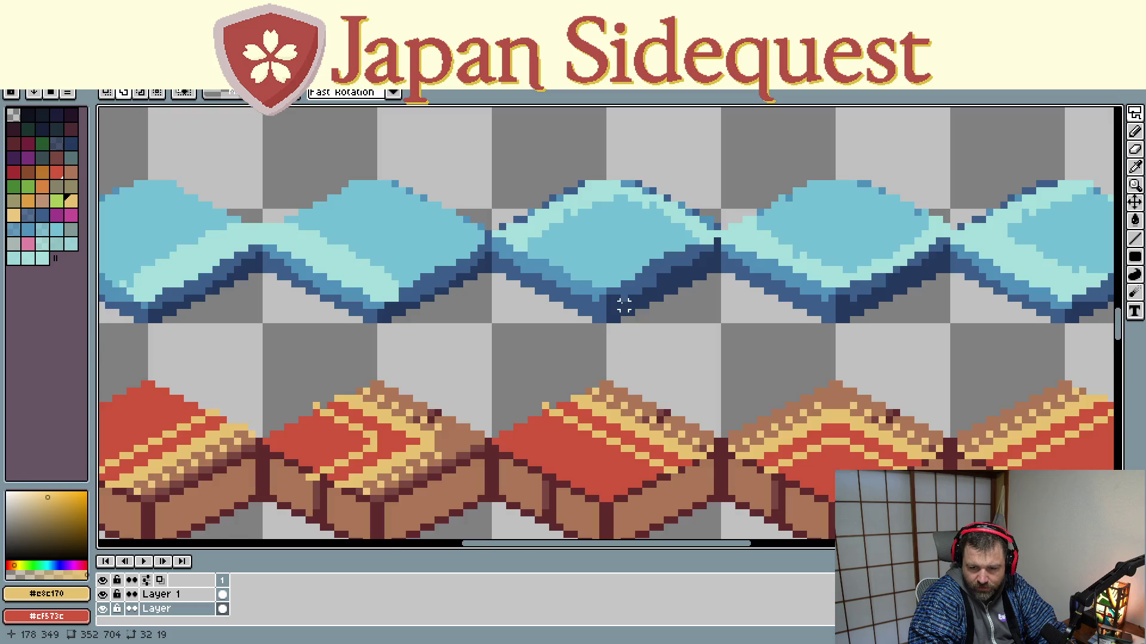
scroll(624, 306, down, 2)
scroll(614, 371, down, 1)
scroll(617, 376, up, 2)
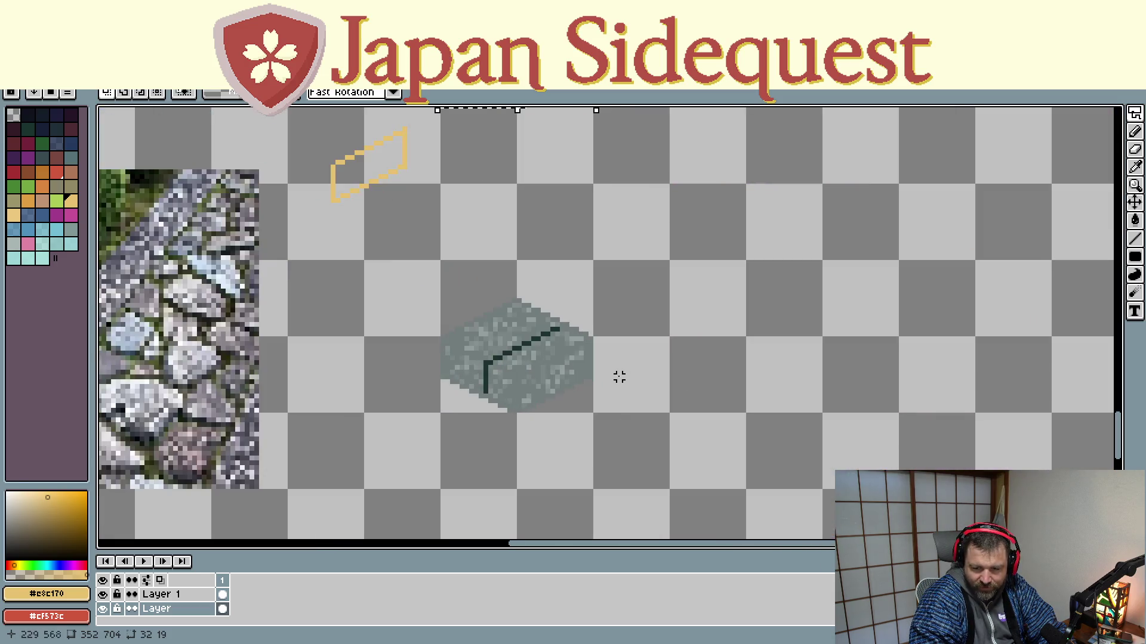
scroll(580, 321, up, 1)
scroll(555, 325, down, 1)
scroll(550, 358, up, 1)
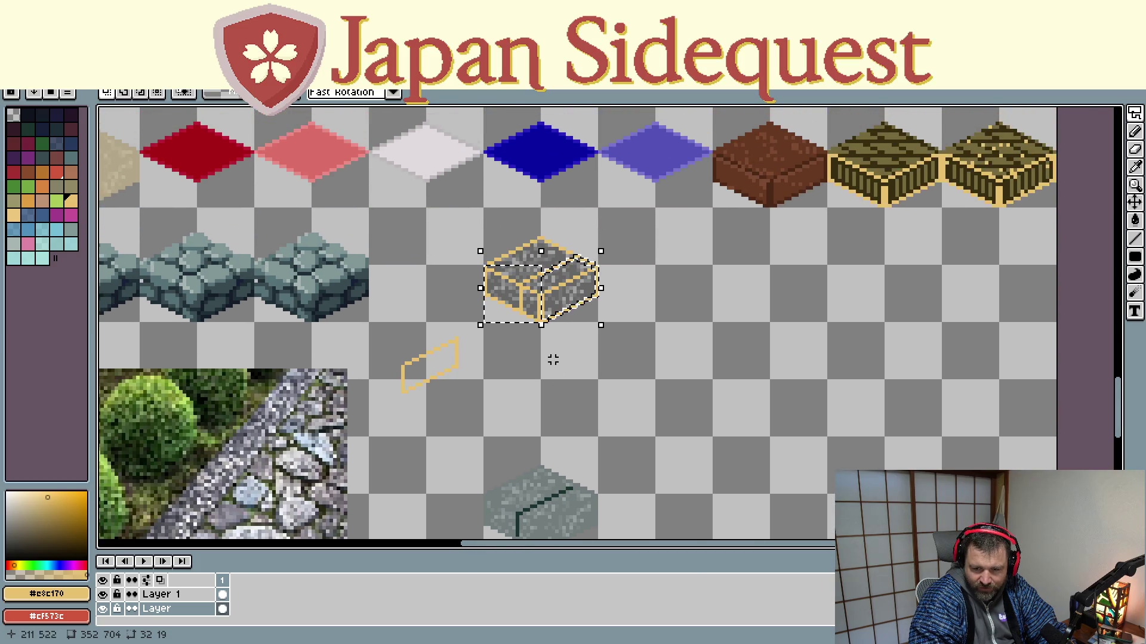
scroll(554, 341, up, 1)
click(556, 340)
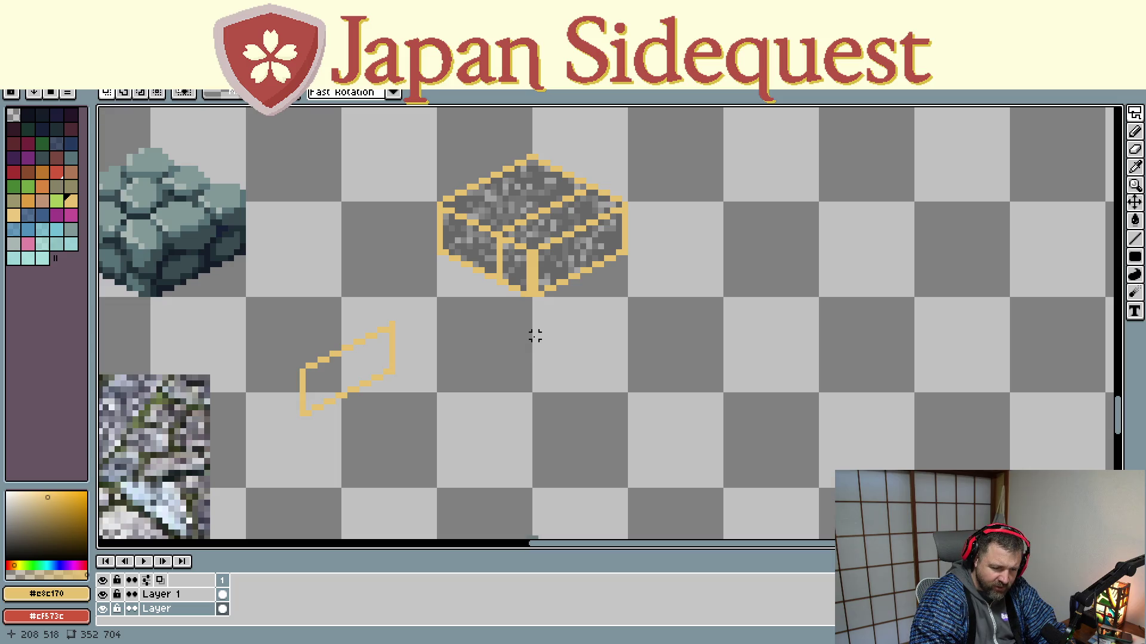
click(1135, 113)
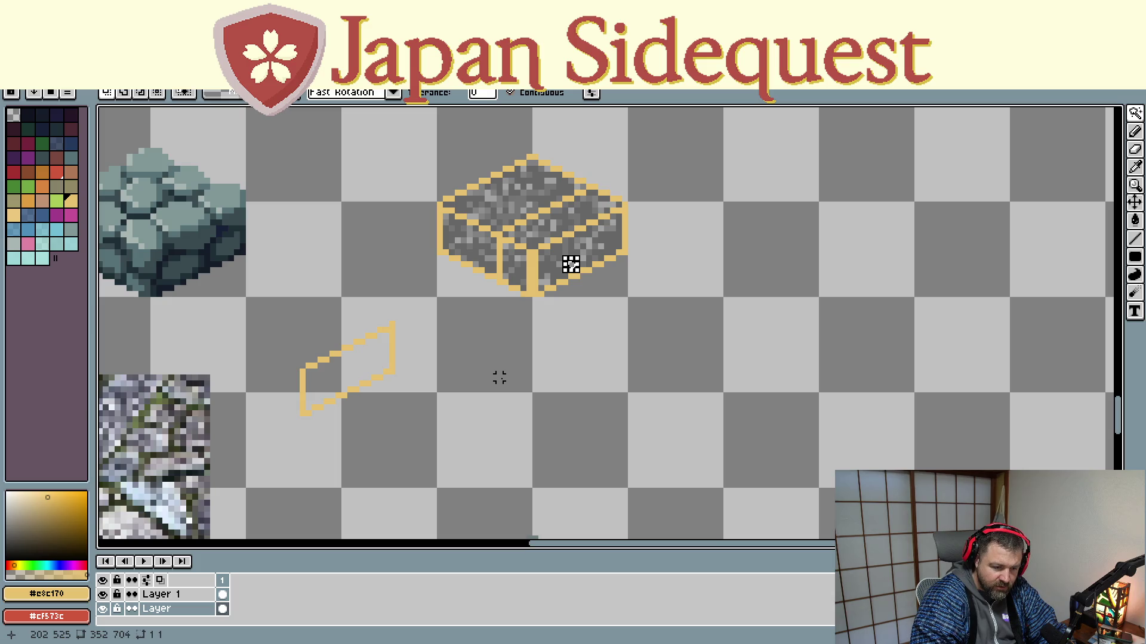
click(547, 269)
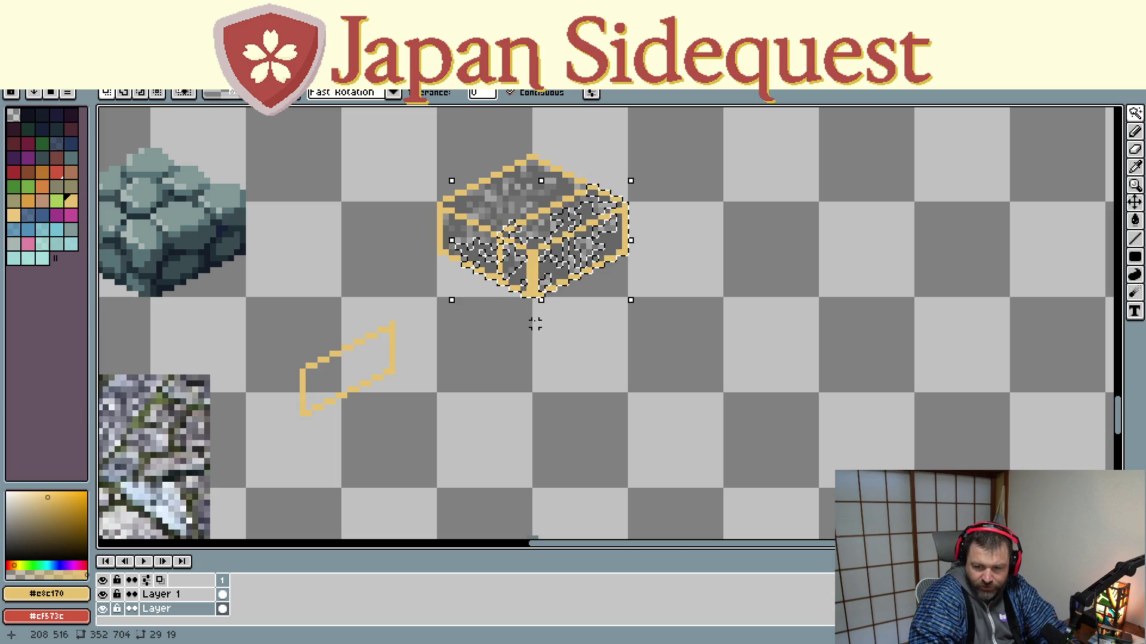
key(Escape)
click(541, 283)
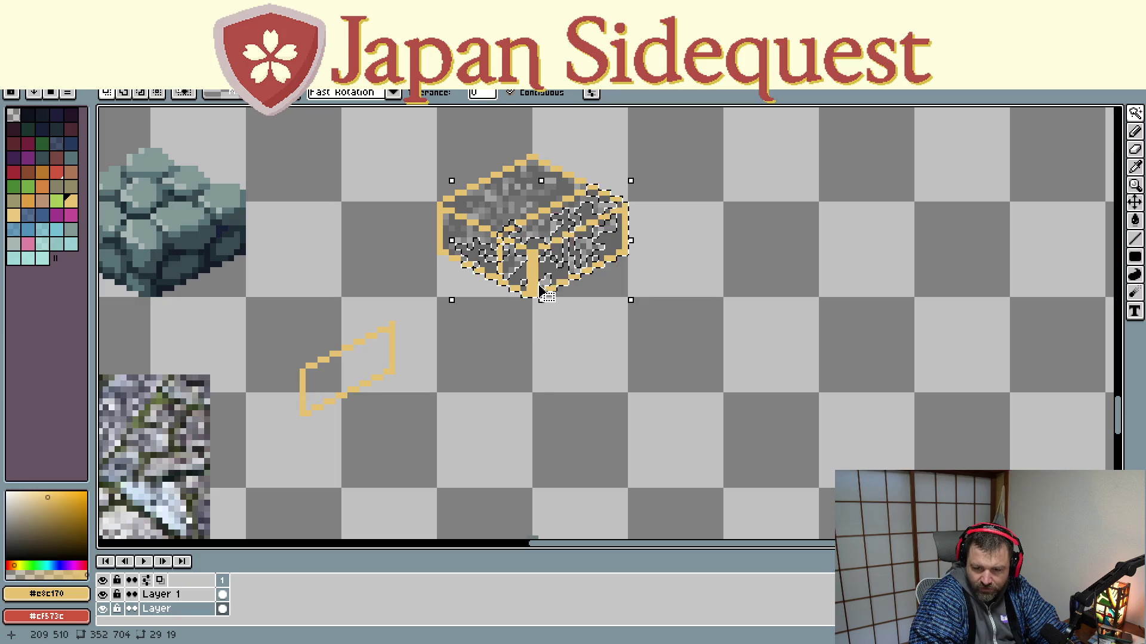
drag(537, 297, 567, 384)
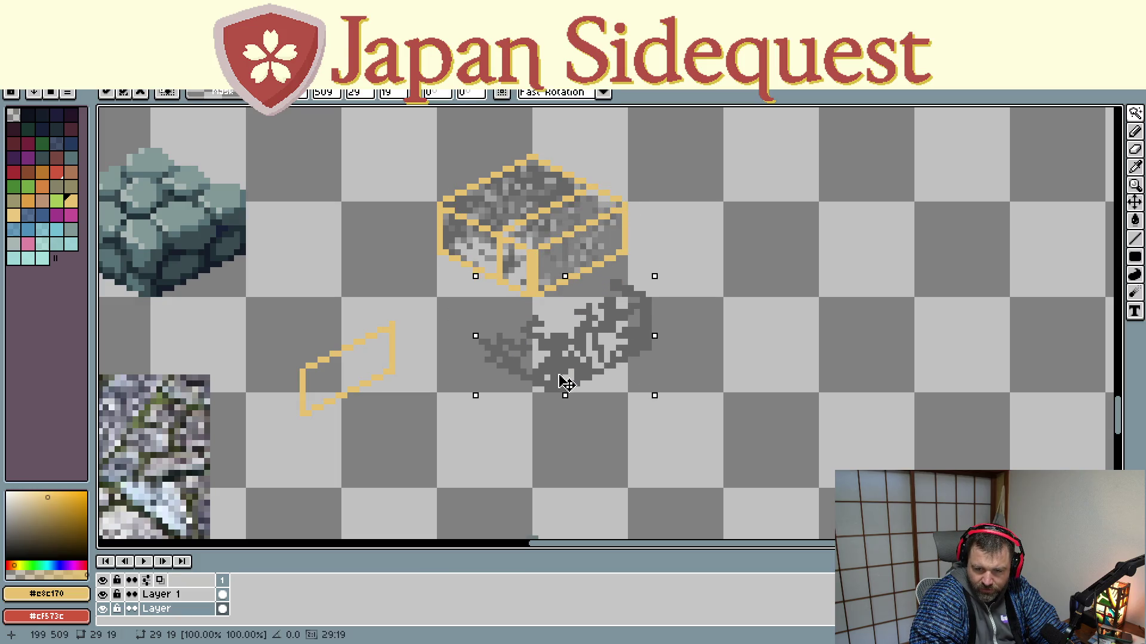
key(ctrl+z)
key(ctrl+z)
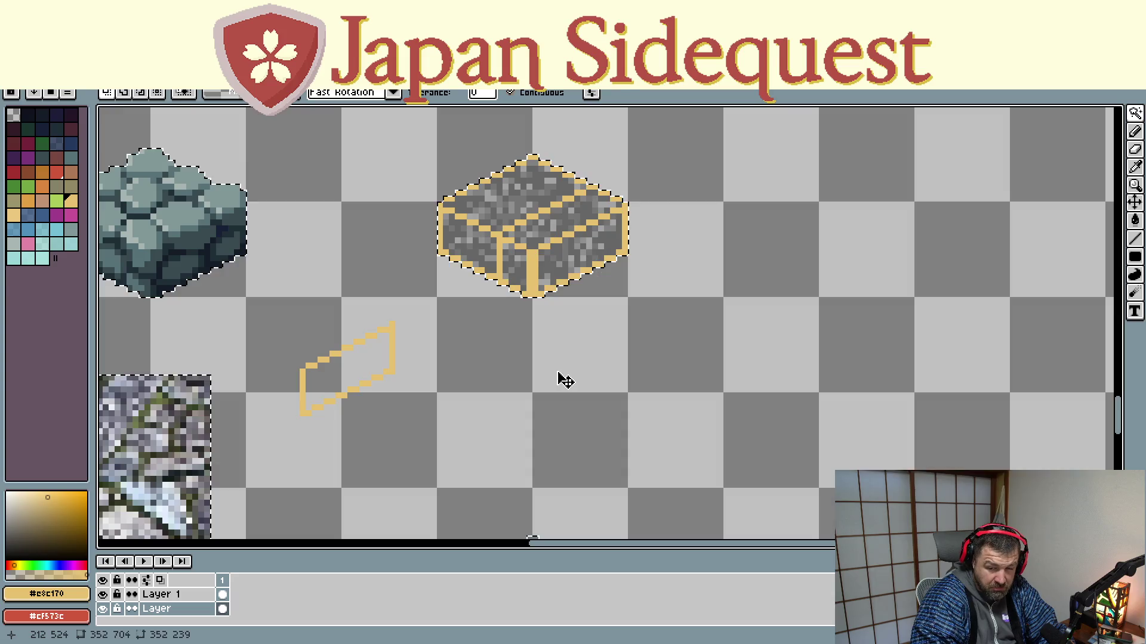
key(ctrl+y)
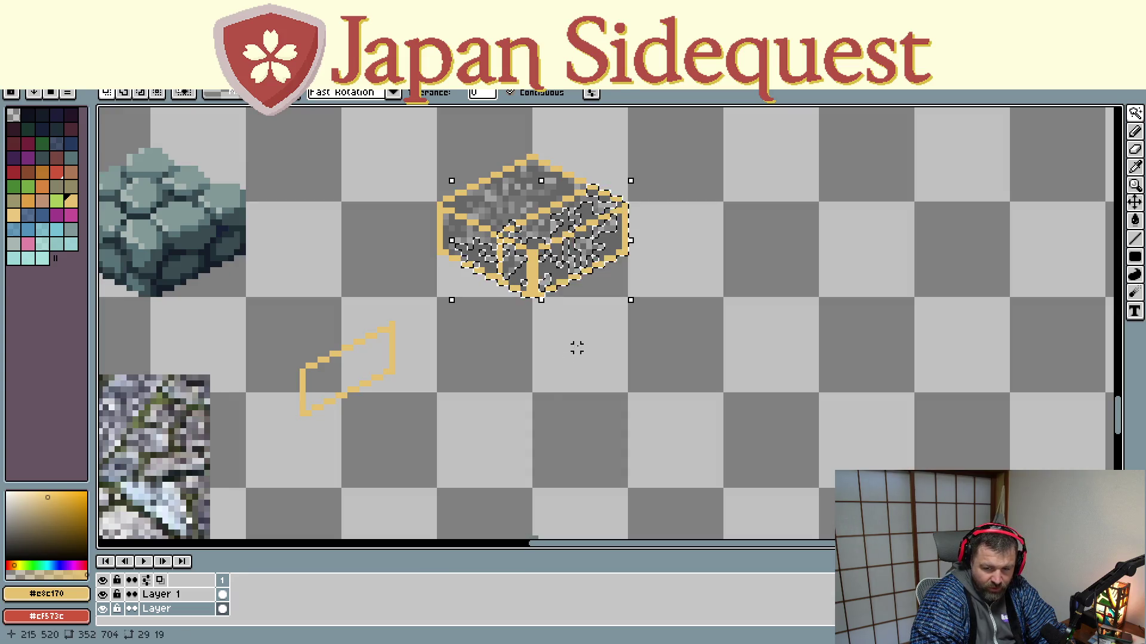
click(576, 347)
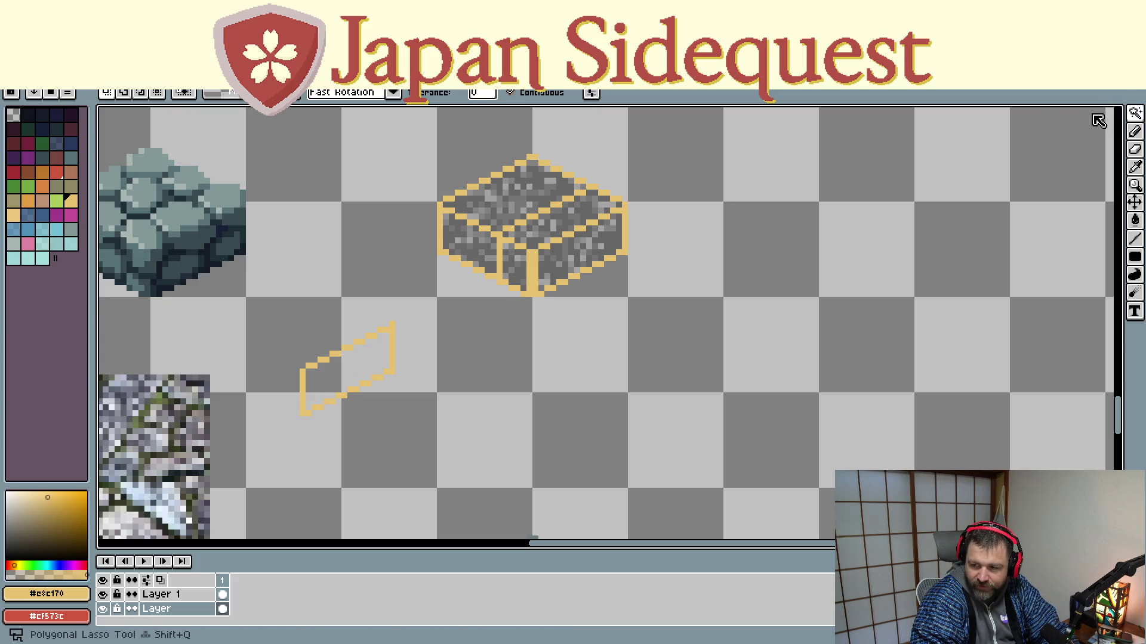
key(shift+q)
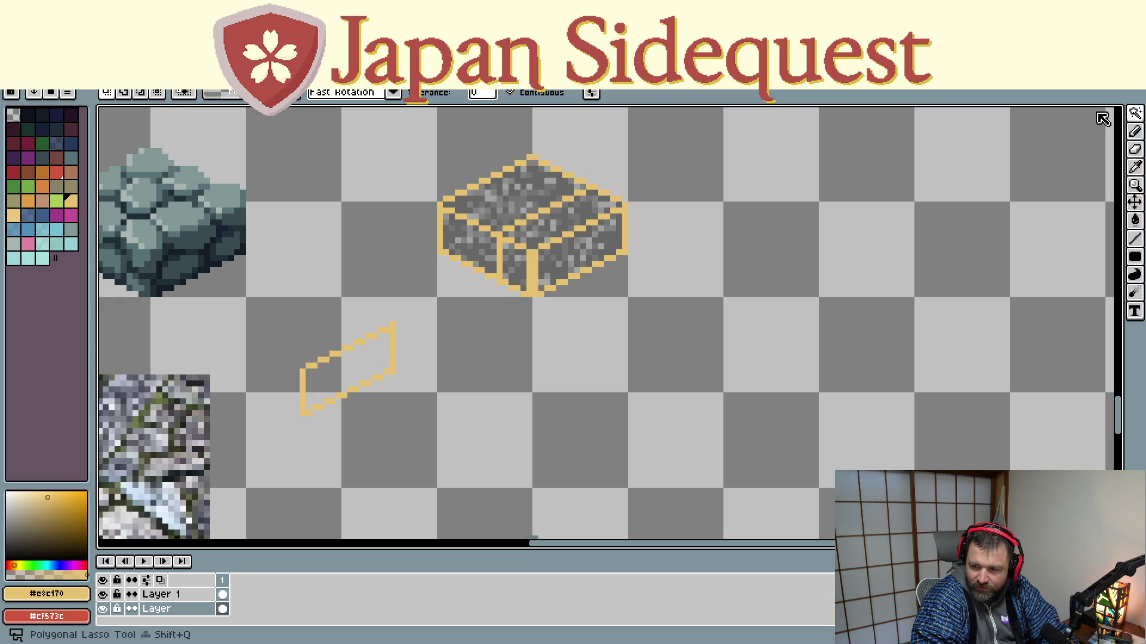
key(b)
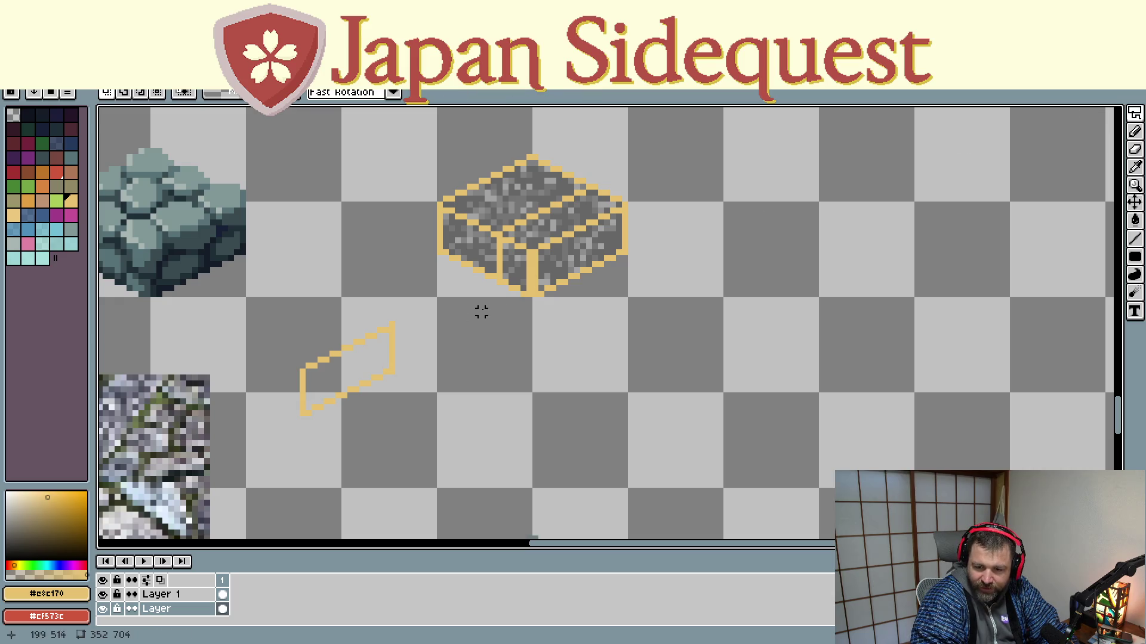
drag(499, 276, 499, 252)
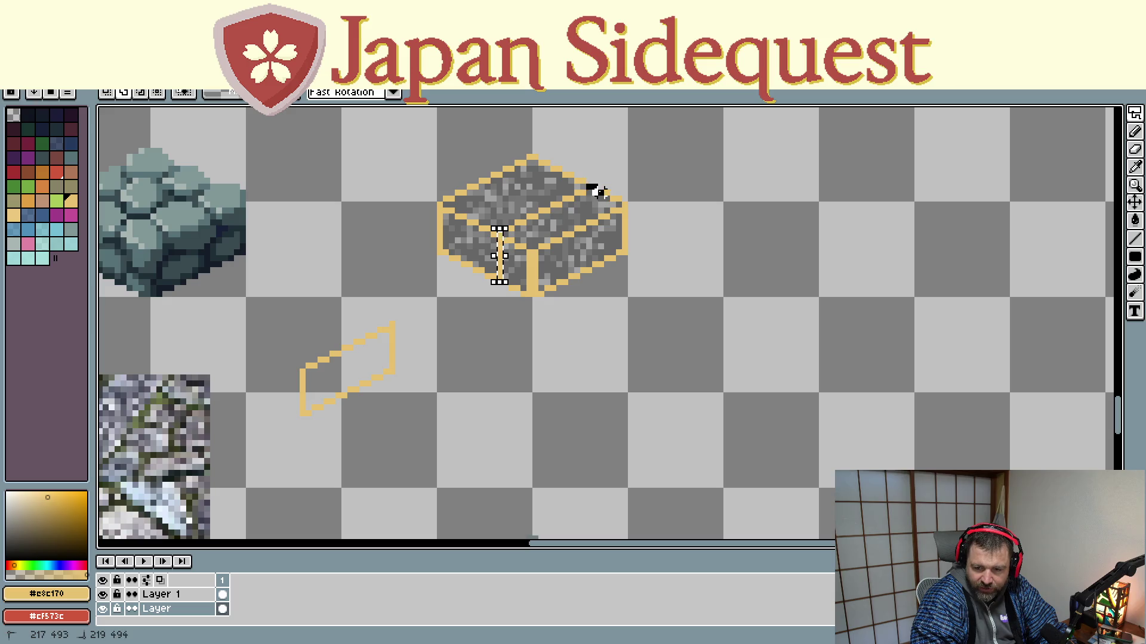
drag(588, 186, 617, 206)
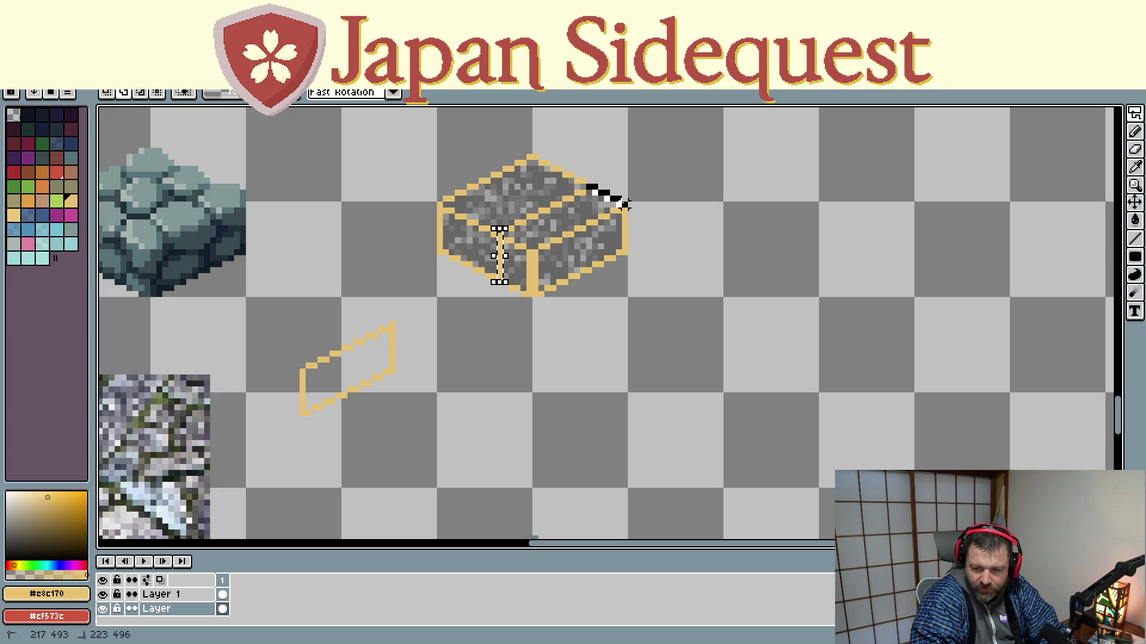
mouse_move(624, 205)
mouse_down()
mouse_move(625, 254)
mouse_move(548, 294)
mouse_move(517, 295)
mouse_move(528, 294)
mouse_up()
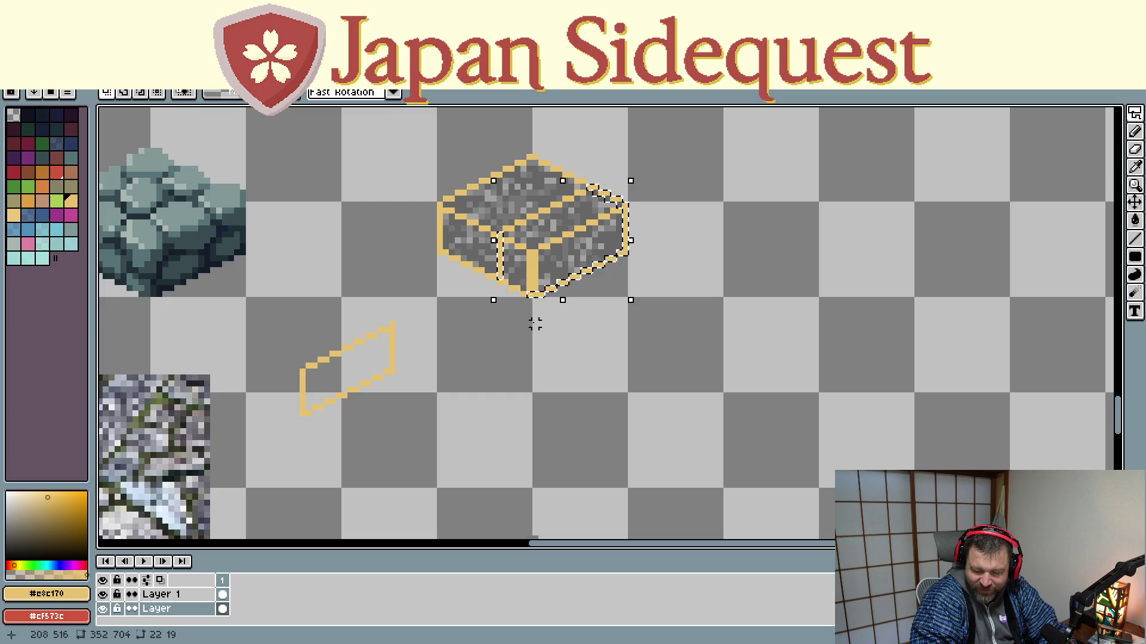
click(1030, 127)
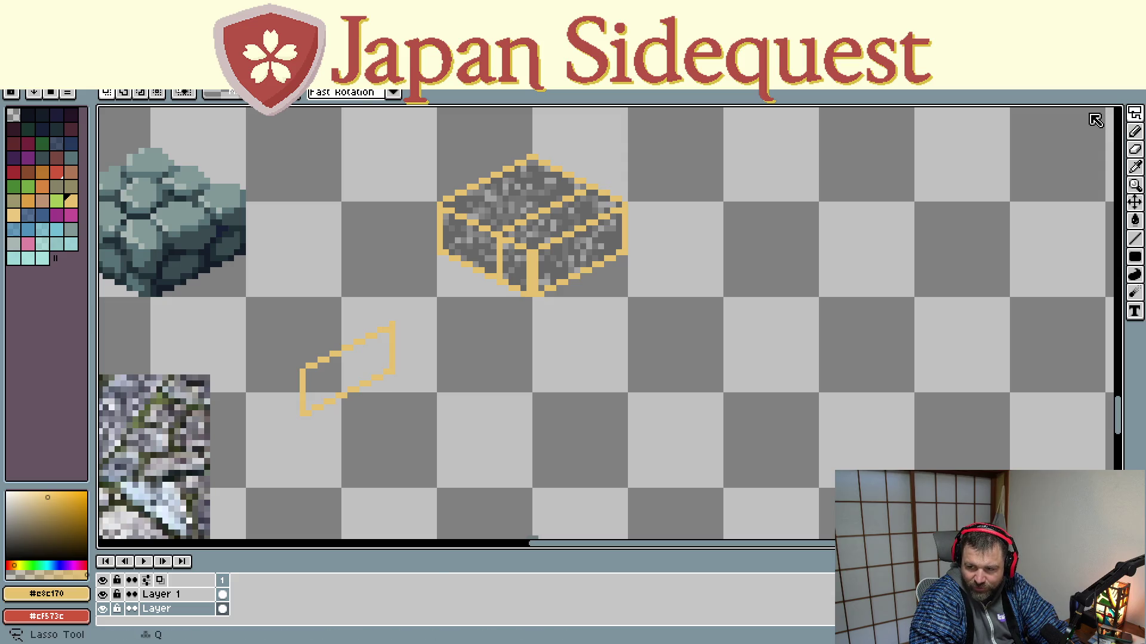
key(q)
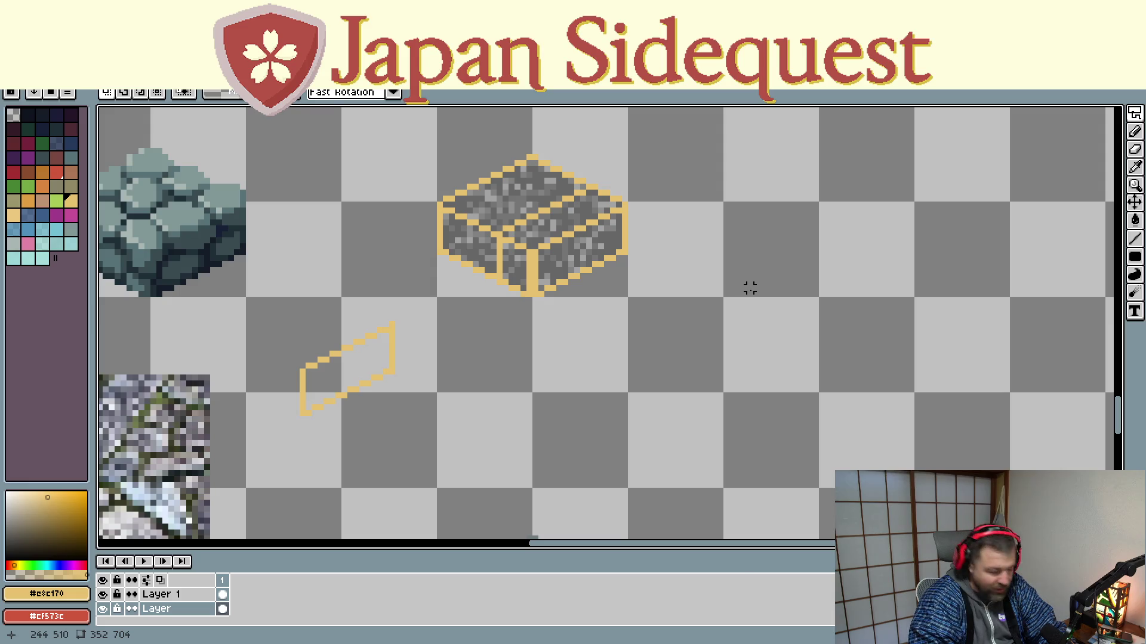
Step: Draw trial freehand selections beside the block and on empty canvas
drag(744, 301, 760, 202)
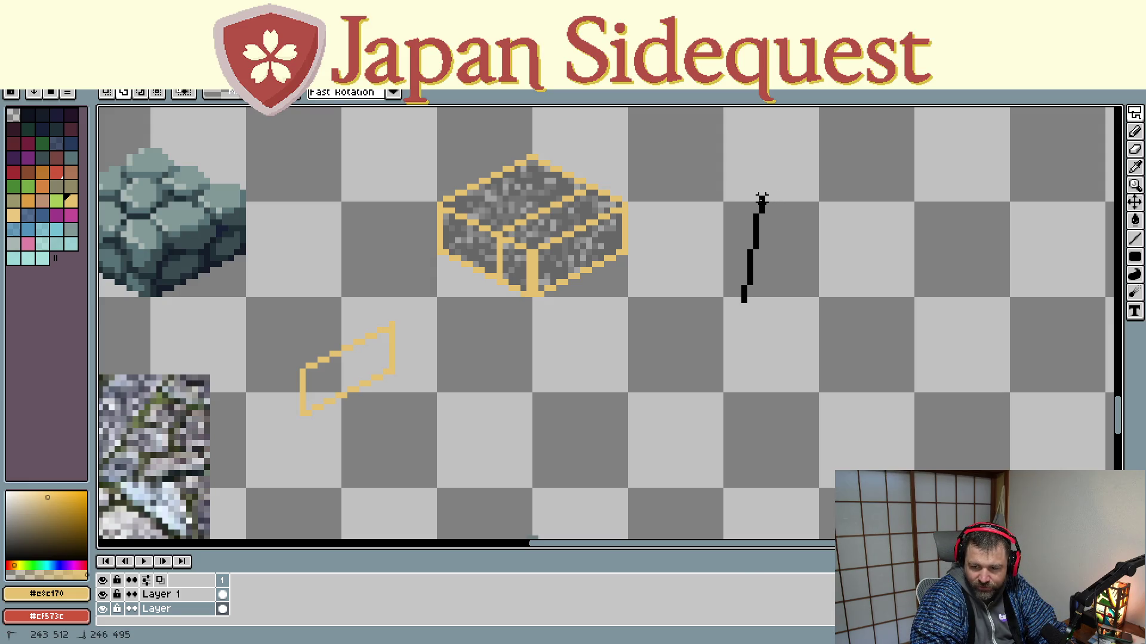
mouse_move(737, 210)
mouse_down()
mouse_move(869, 222)
mouse_move(824, 342)
mouse_move(733, 285)
mouse_up()
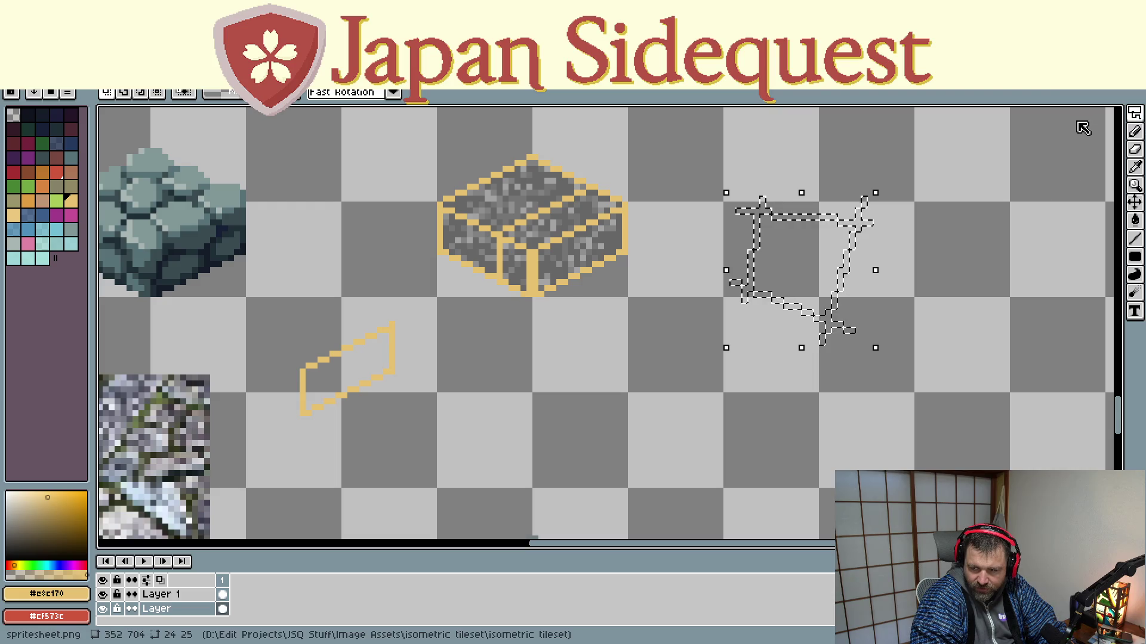
key(b)
mouse_move(941, 174)
mouse_down()
mouse_move(965, 258)
mouse_move(944, 177)
mouse_up()
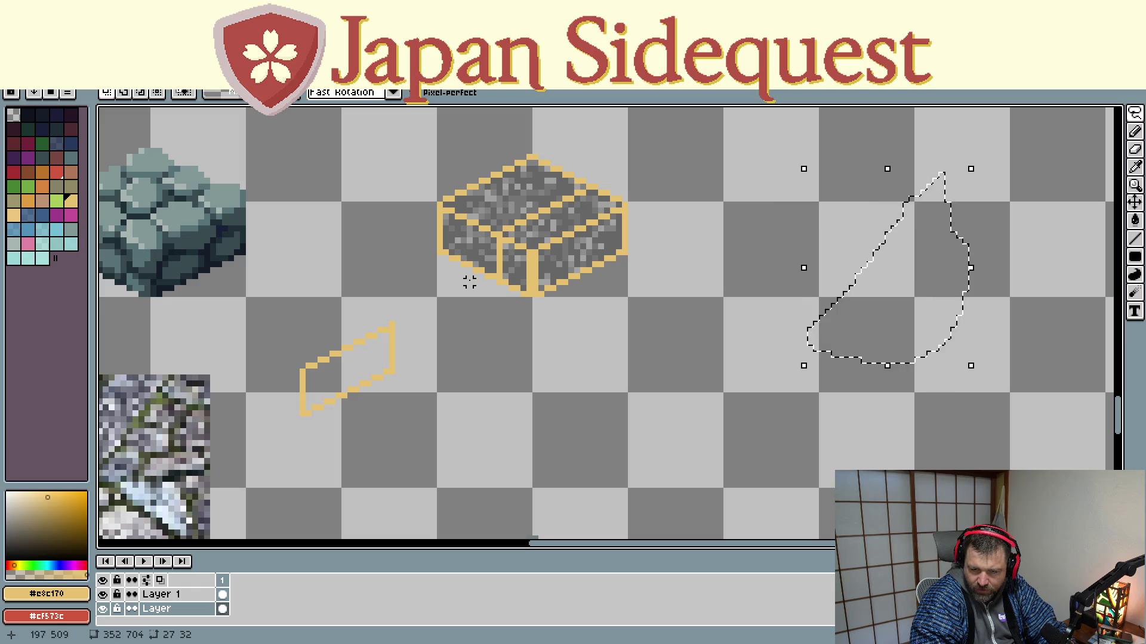
Step: Lasso the gravel block's lower faces and drag that chunk down onto the stone tile
drag(498, 276, 500, 234)
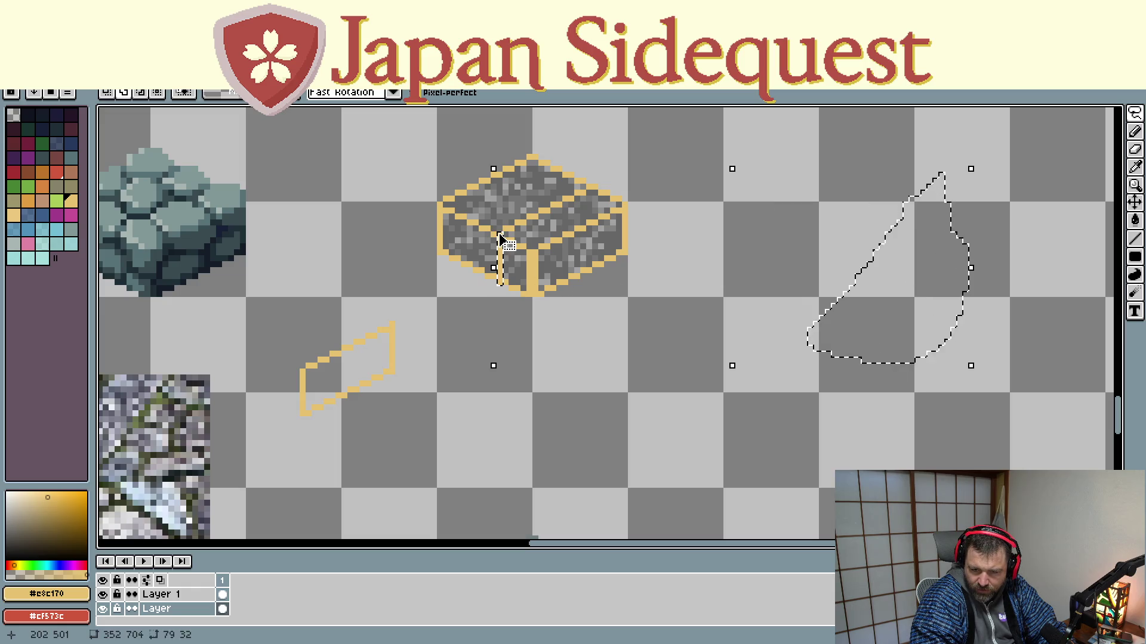
drag(594, 186, 502, 235)
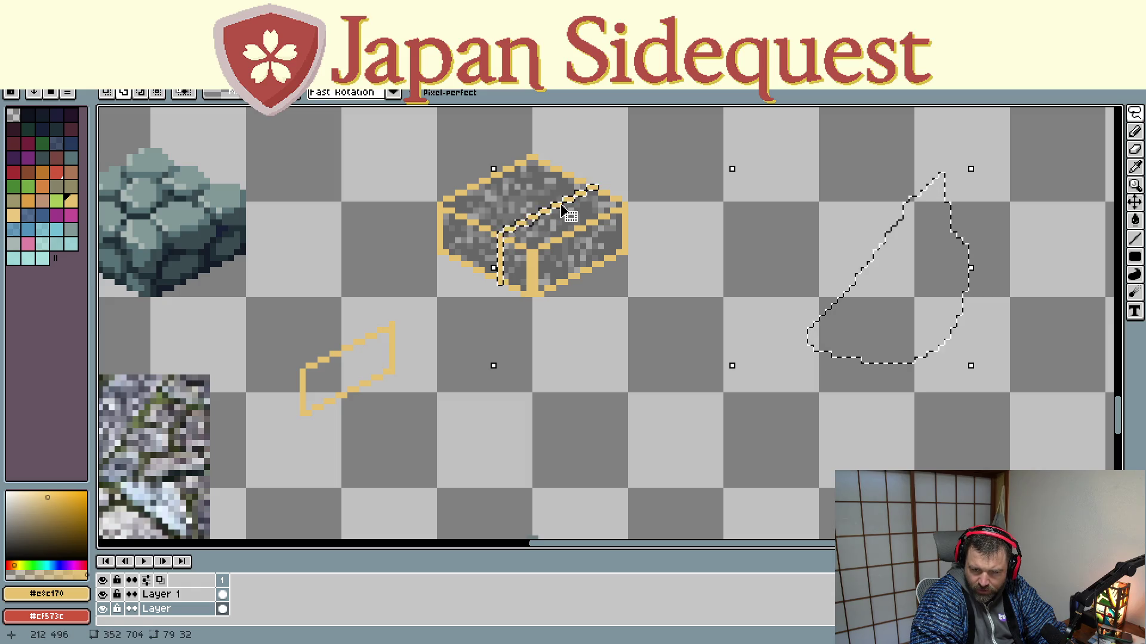
drag(605, 189, 631, 208)
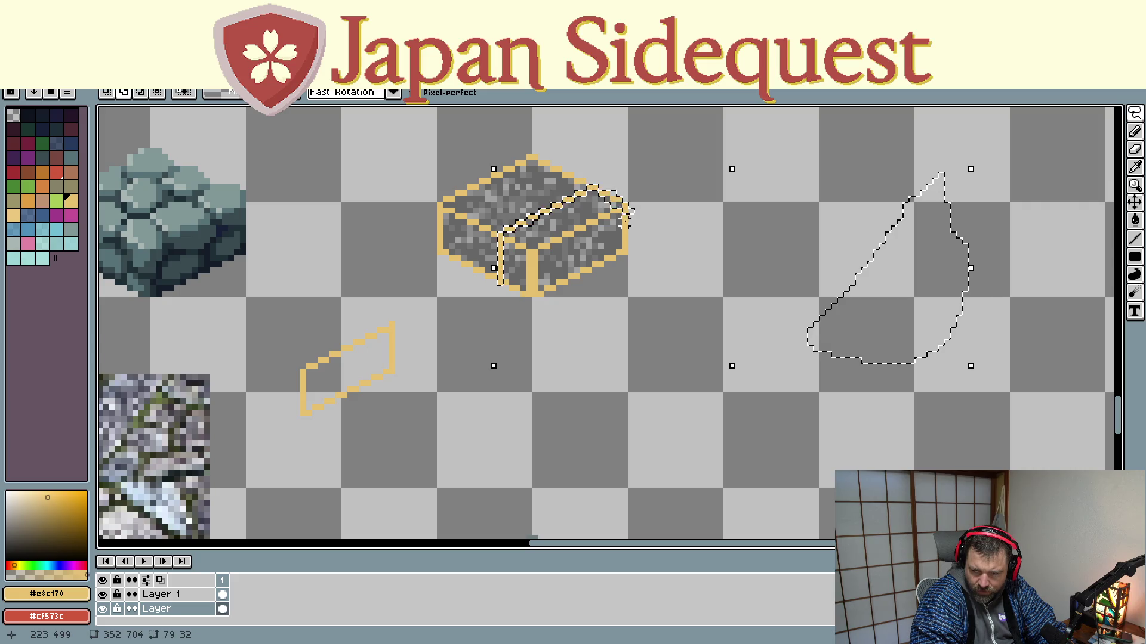
click(516, 324)
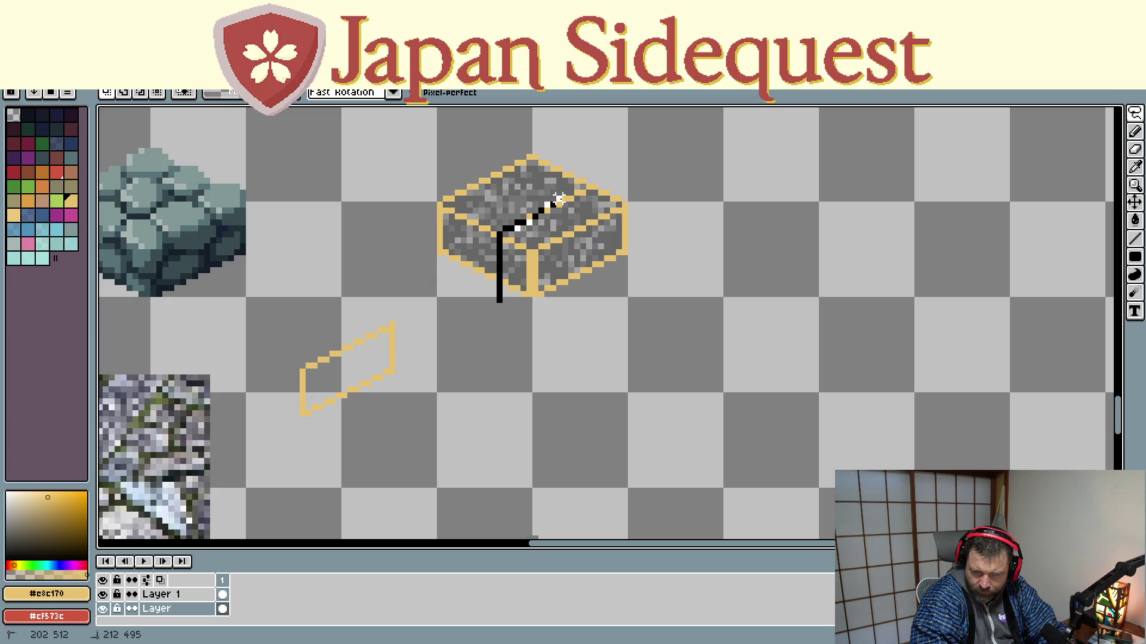
drag(581, 184, 471, 370)
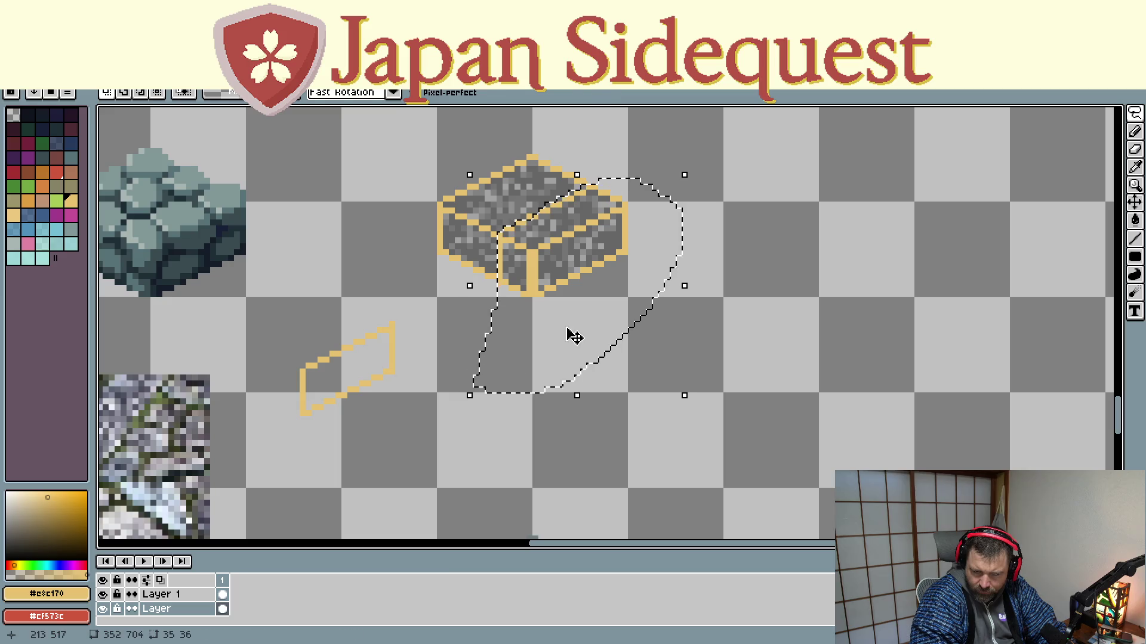
mouse_move(572, 333)
mouse_down()
mouse_move(577, 452)
mouse_move(520, 328)
mouse_move(487, 338)
mouse_up()
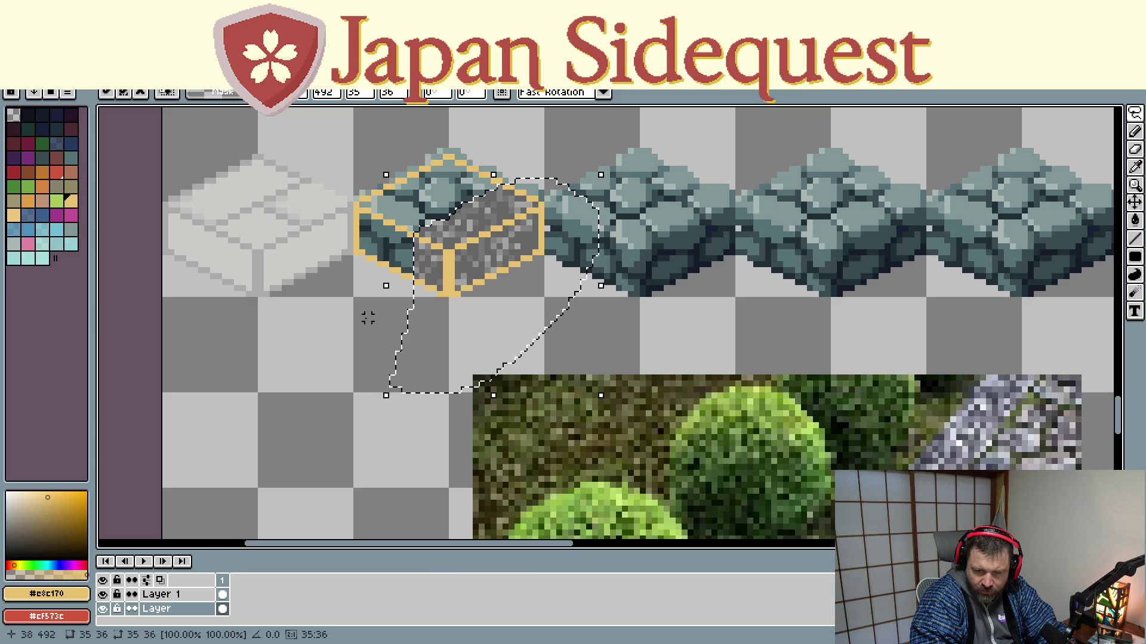
Step: Commit the move, hide the tan outline layer, and undo the misplaced gravel piece
key(Return)
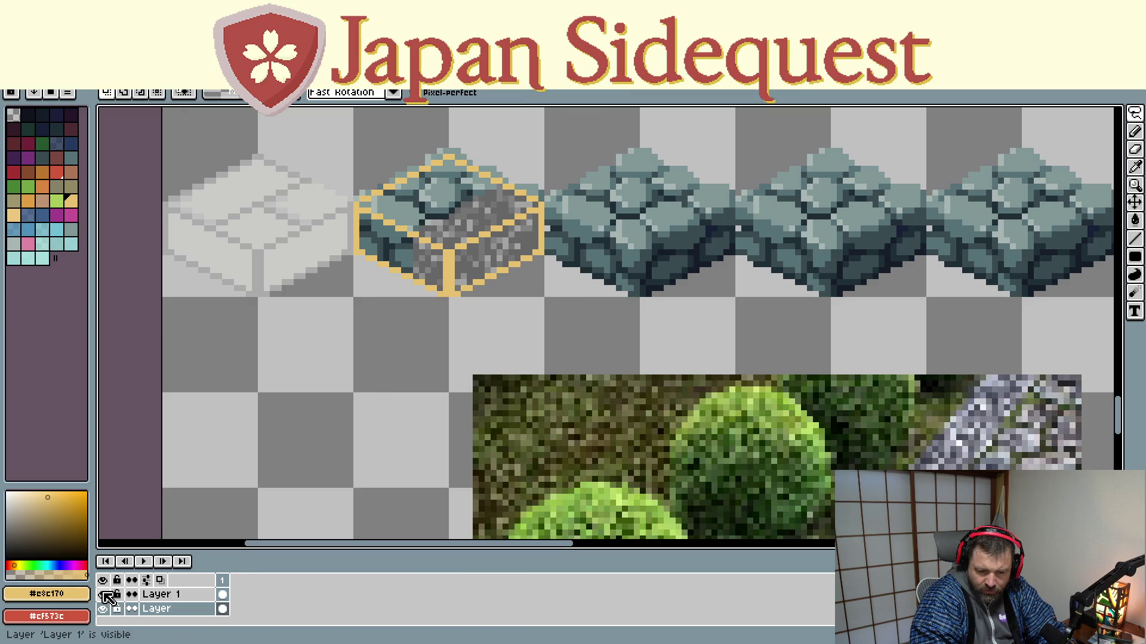
click(103, 595)
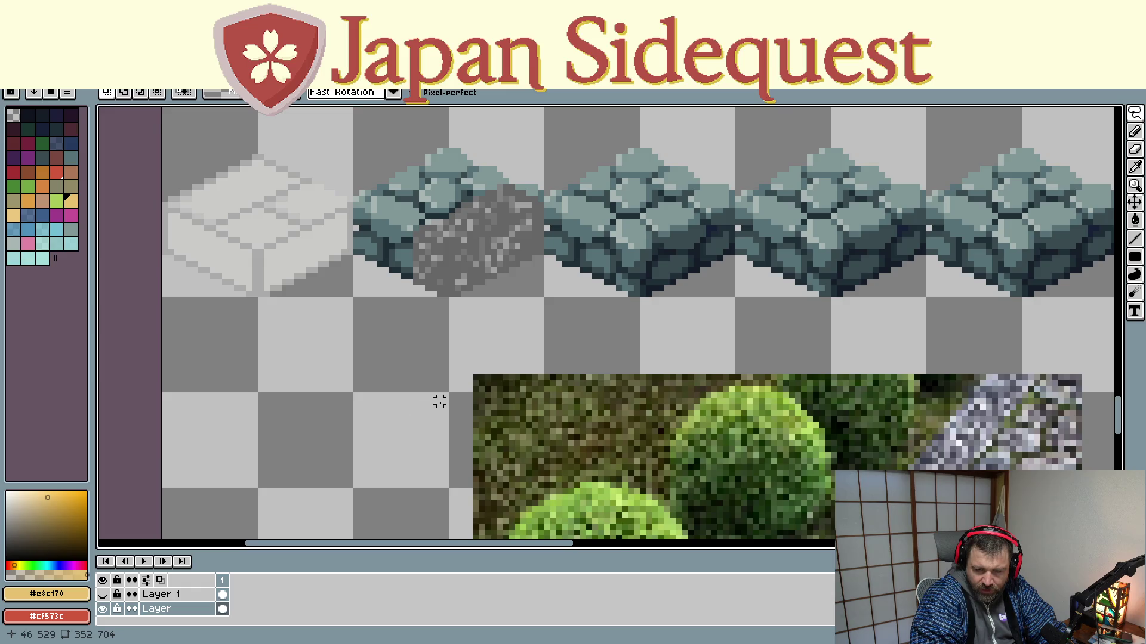
scroll(439, 402, down, 2)
scroll(442, 404, down, 1)
scroll(443, 405, up, 1)
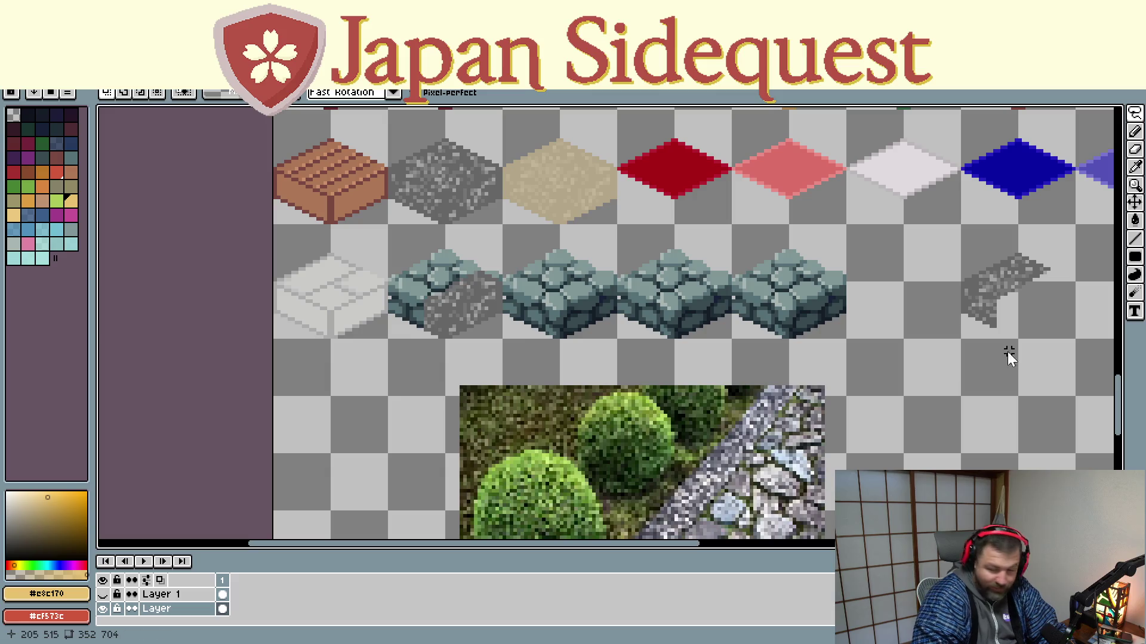
key(ctrl+z)
key(ctrl+z)
key(ctrl+z)
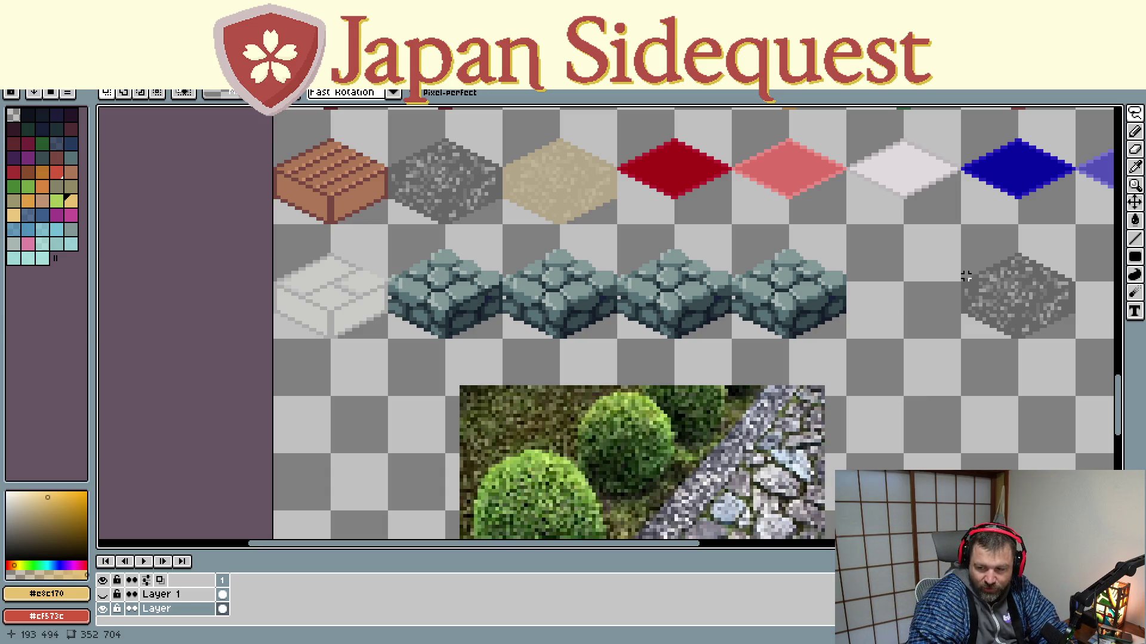
scroll(776, 382, right, 6)
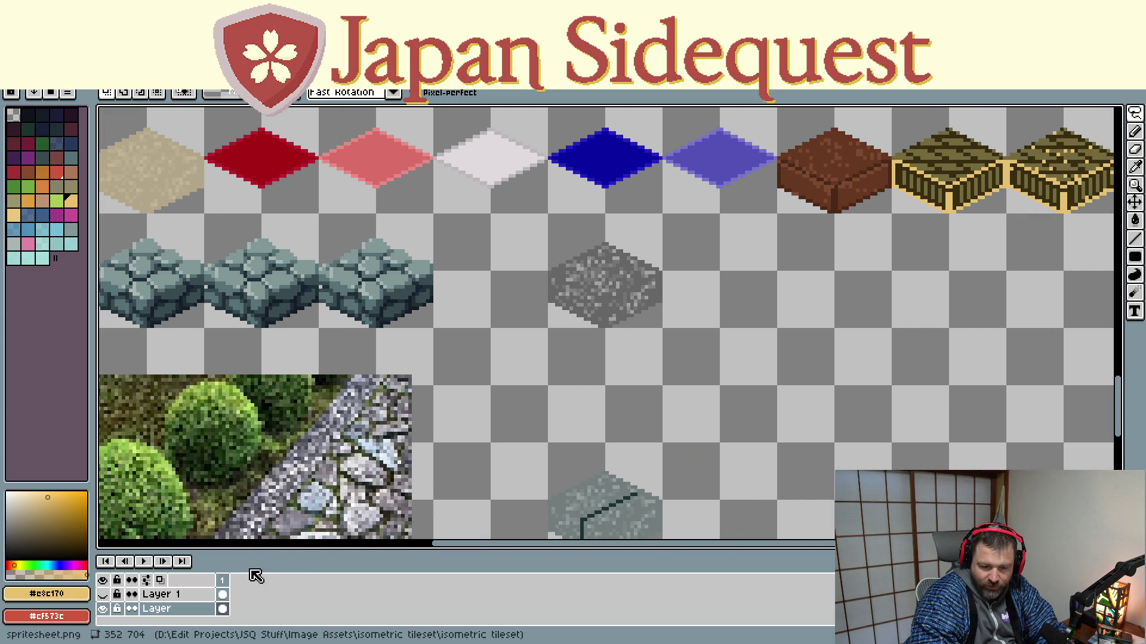
click(102, 595)
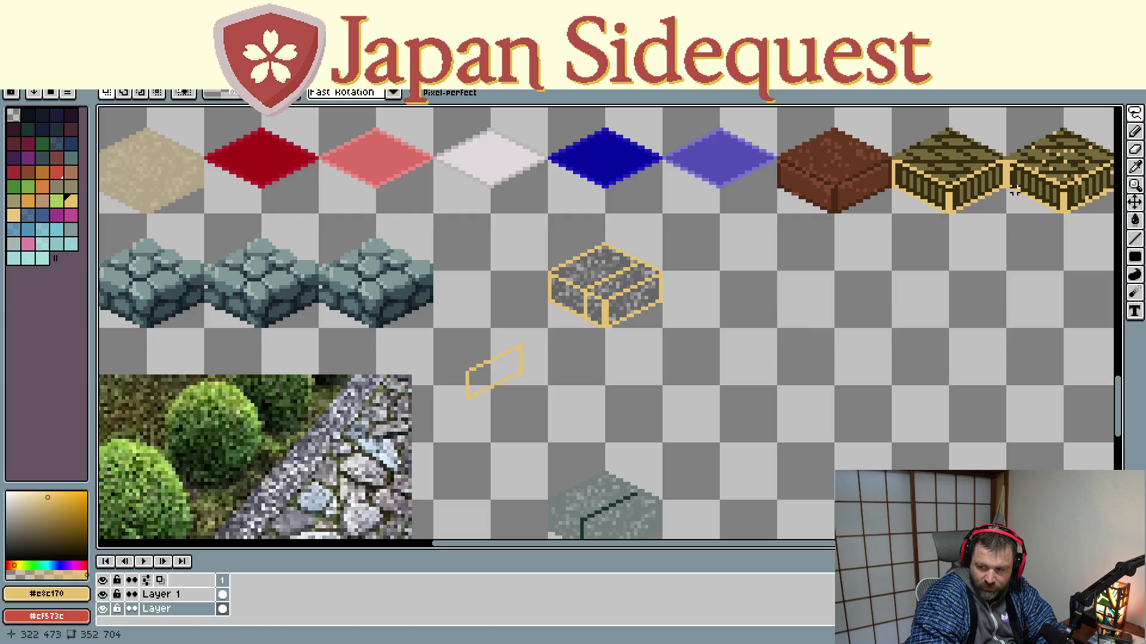
click(170, 597)
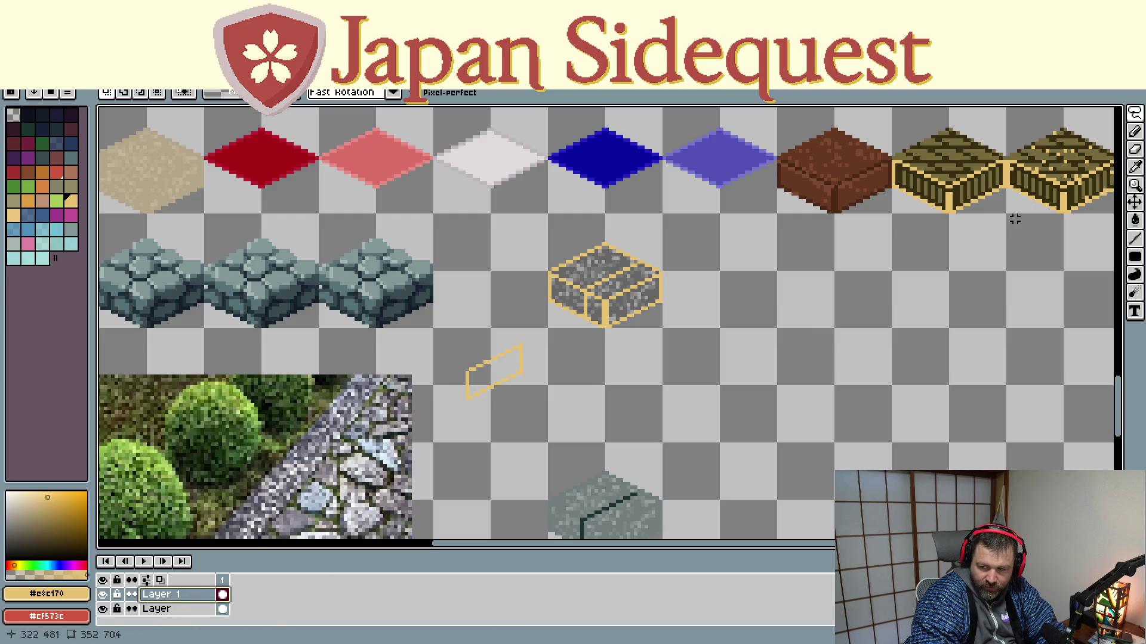
click(1134, 113)
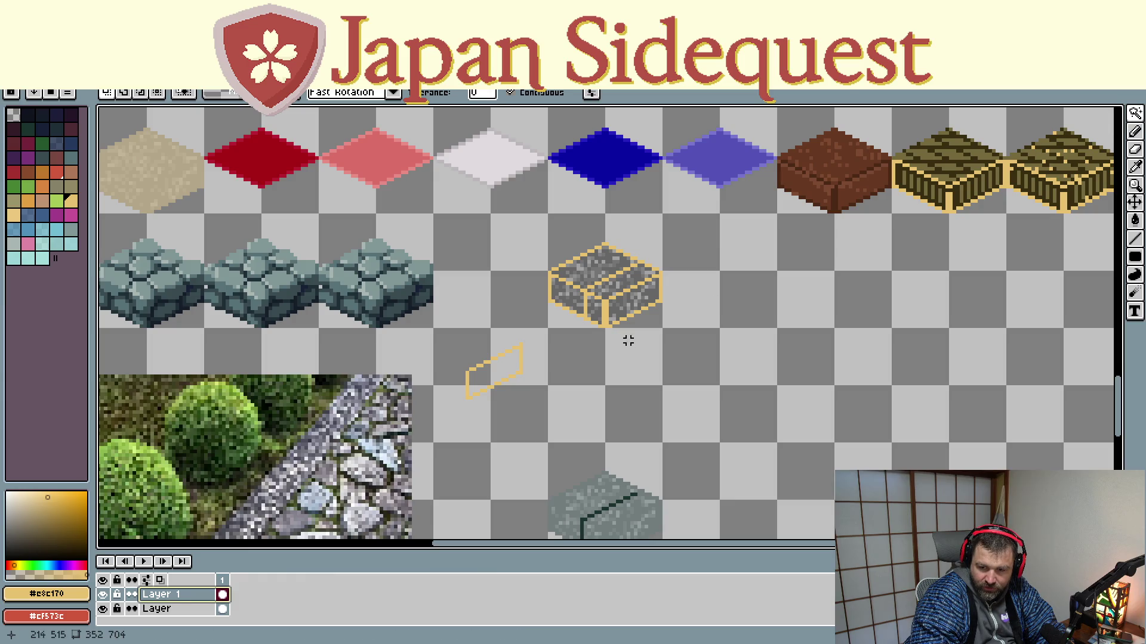
click(631, 305)
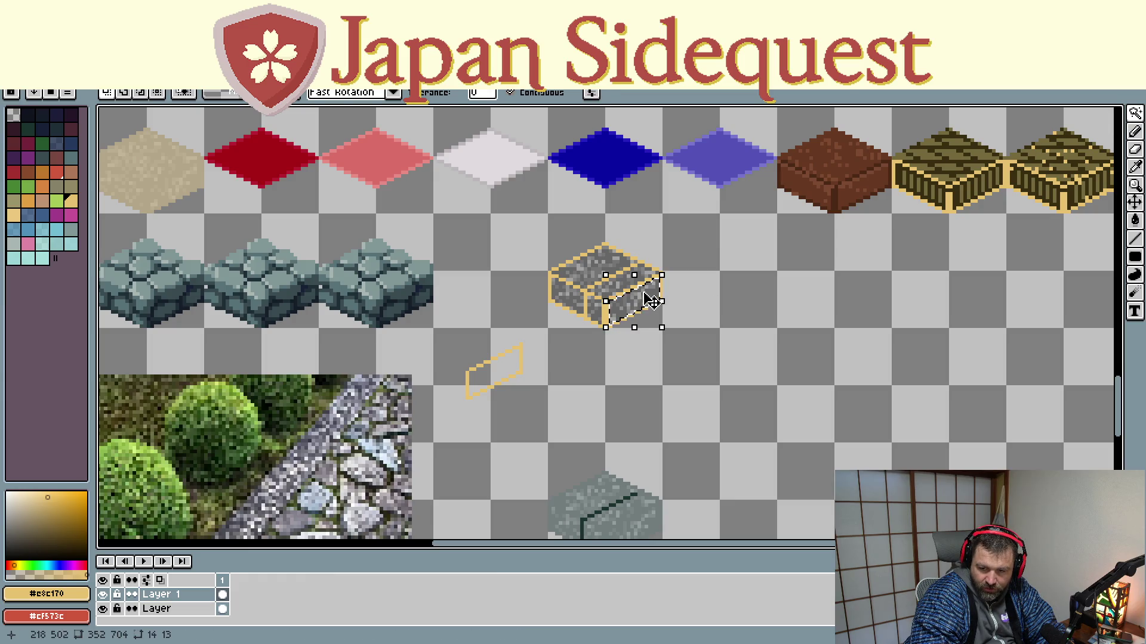
mouse_move(653, 307)
mouse_down()
mouse_move(567, 390)
mouse_move(680, 361)
mouse_up()
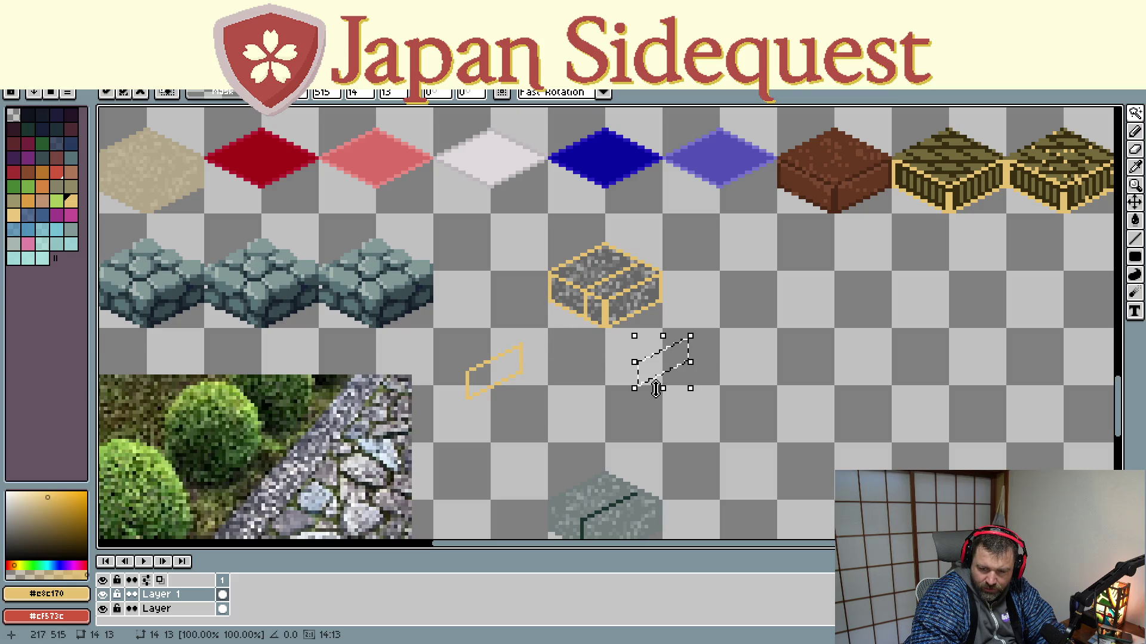
mouse_move(662, 376)
mouse_down()
mouse_move(601, 360)
mouse_move(495, 382)
mouse_move(603, 370)
mouse_move(659, 388)
mouse_up()
key(f)
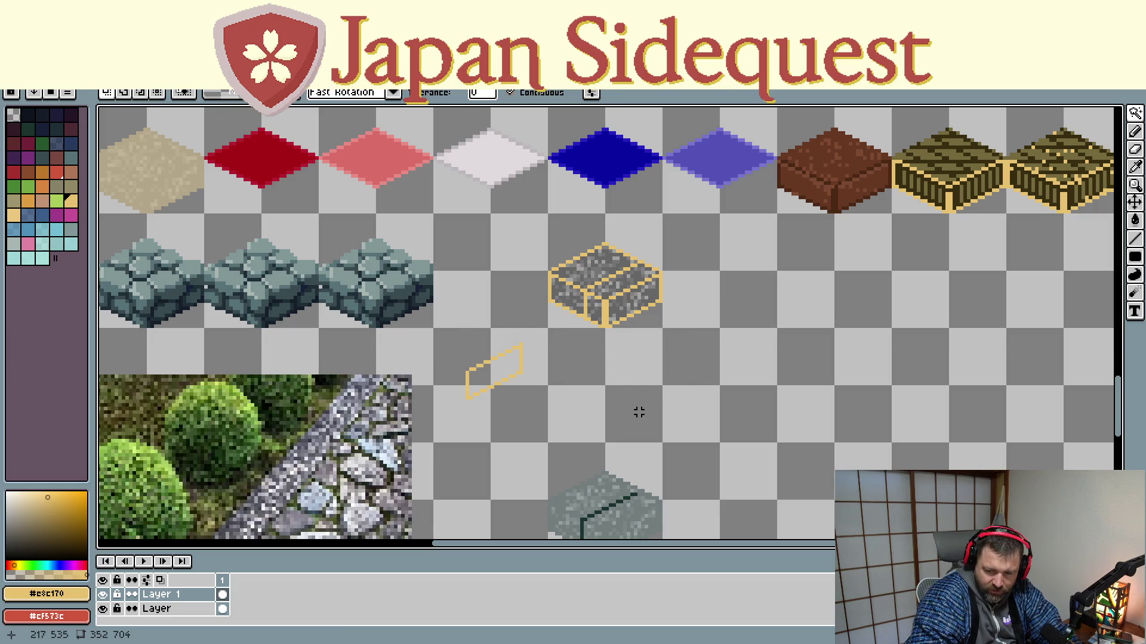
click(179, 608)
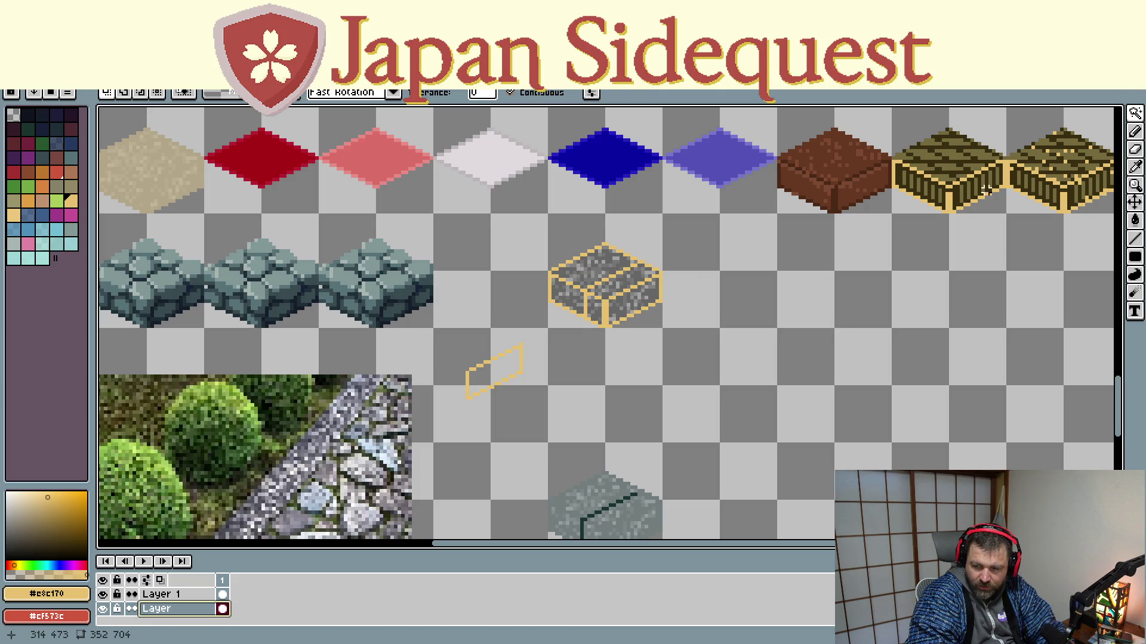
click(645, 297)
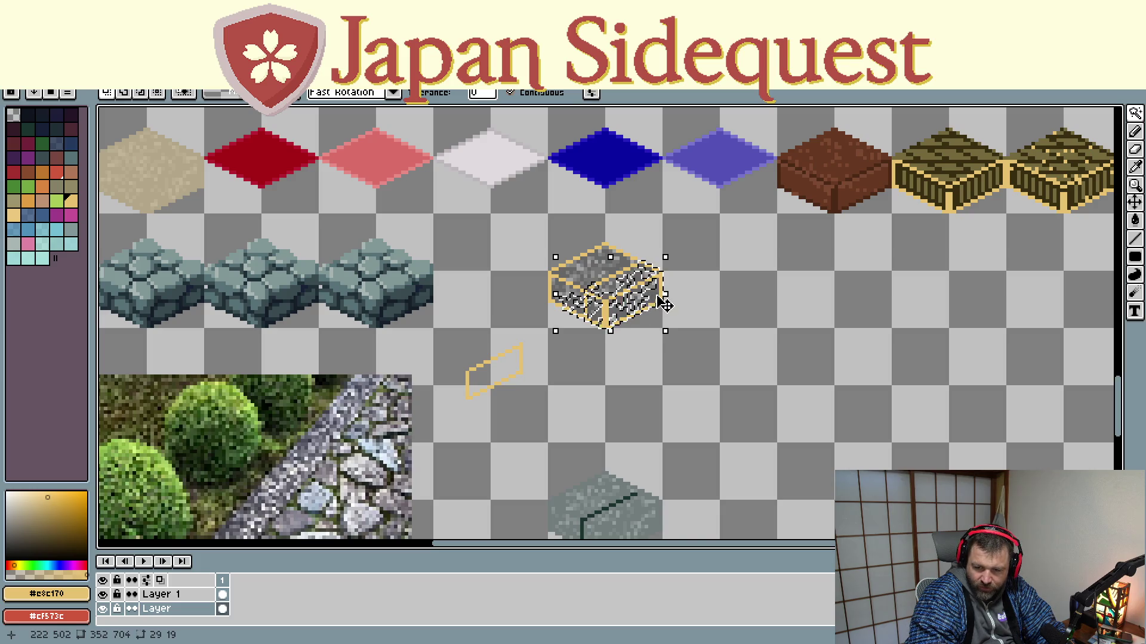
drag(664, 305, 647, 313)
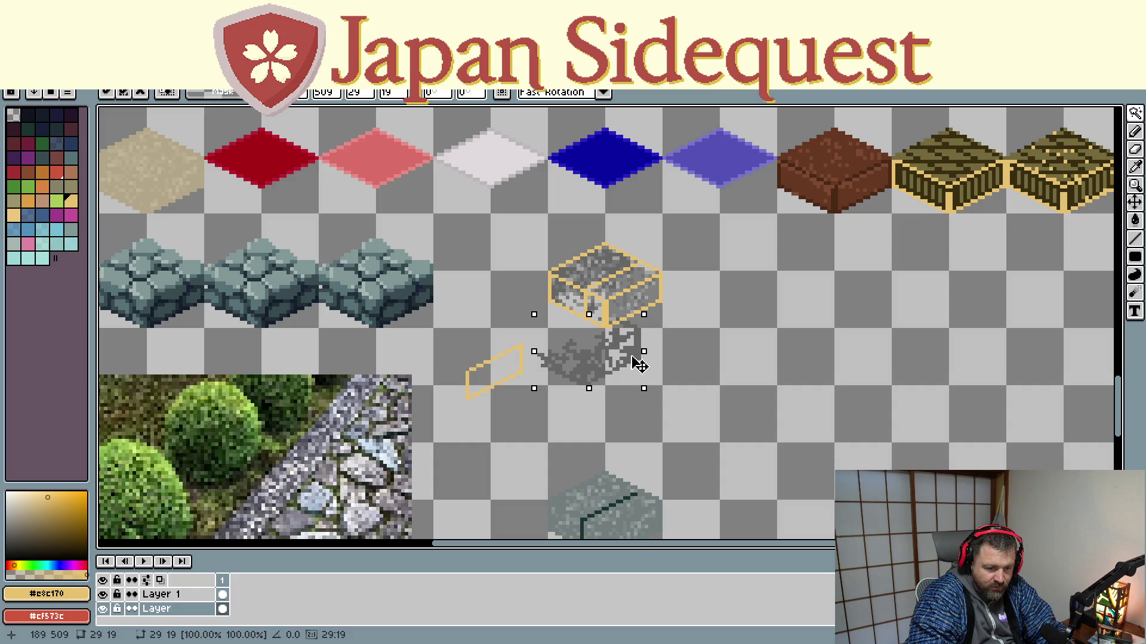
drag(639, 365, 655, 369)
key(w)
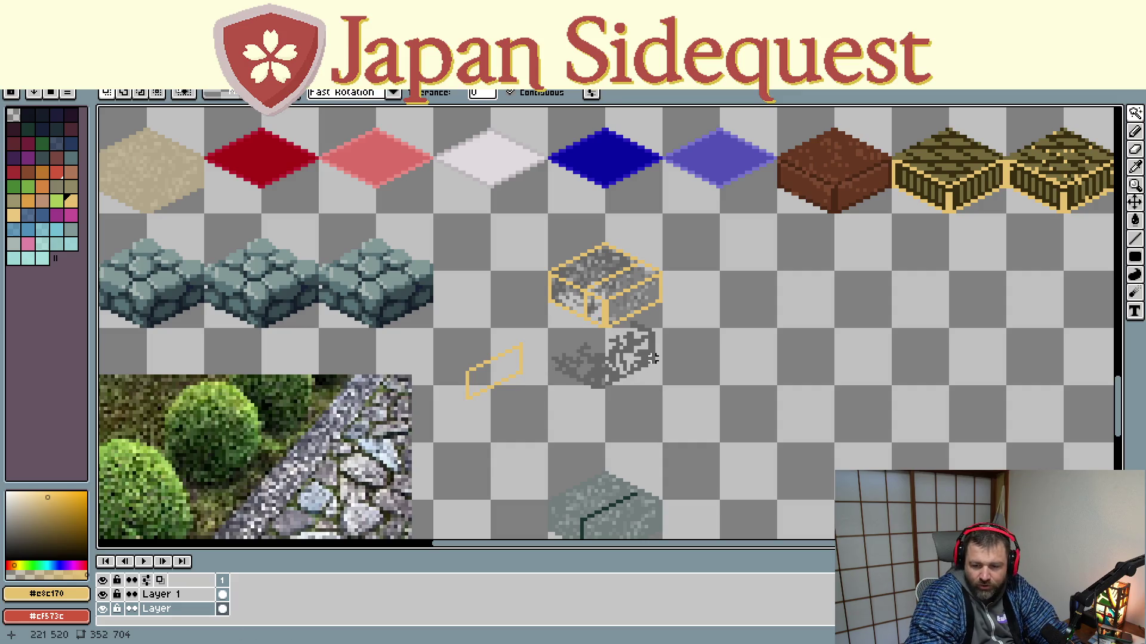
key(ctrl+z)
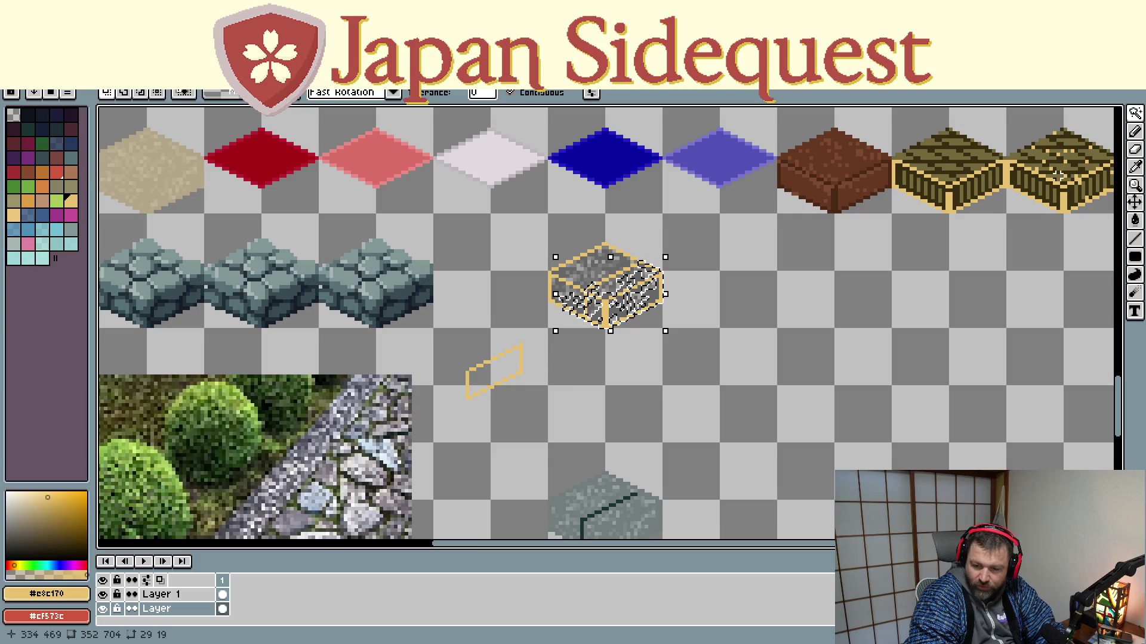
click(748, 367)
key(ctrl+d)
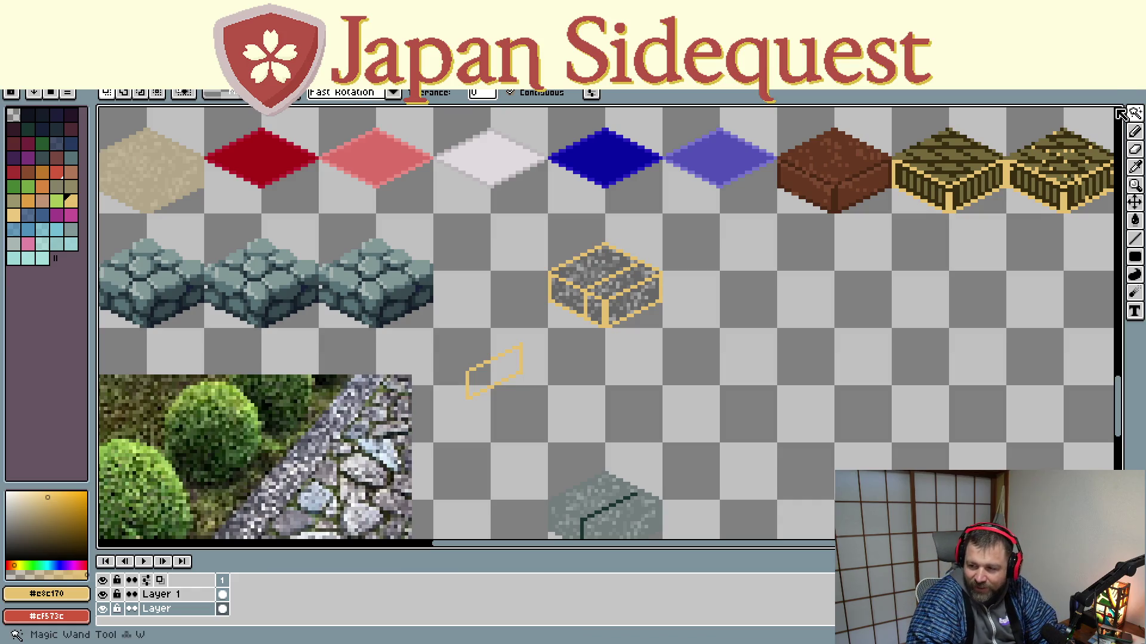
Step: Magic-wand the box's right face on Layer 1 and copy the bottom layer to the top
click(157, 595)
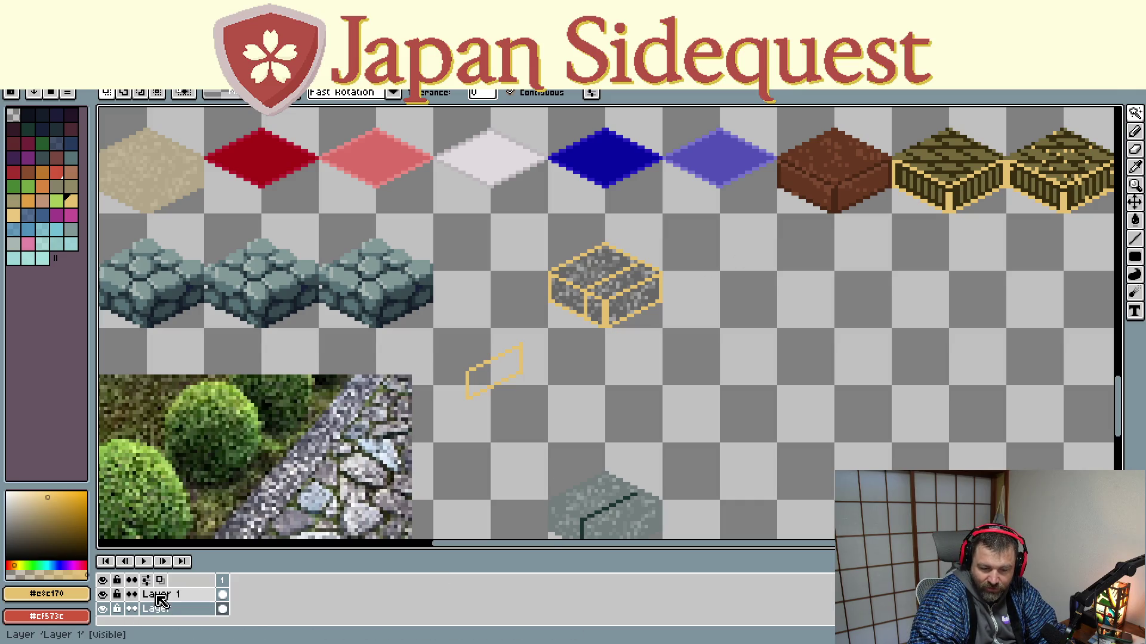
click(635, 320)
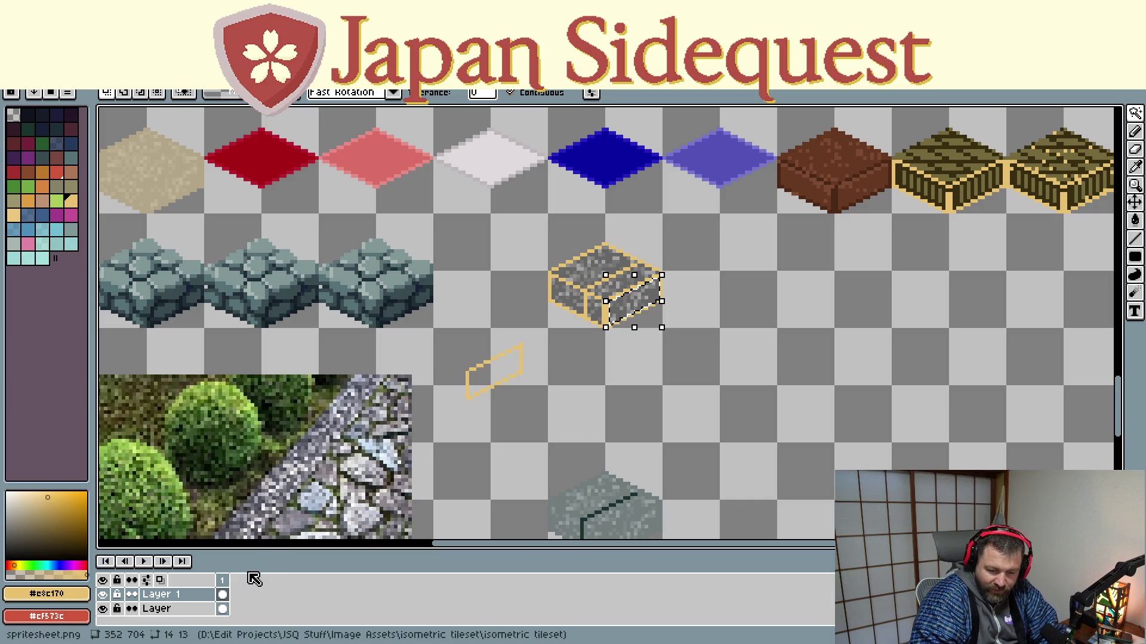
click(199, 609)
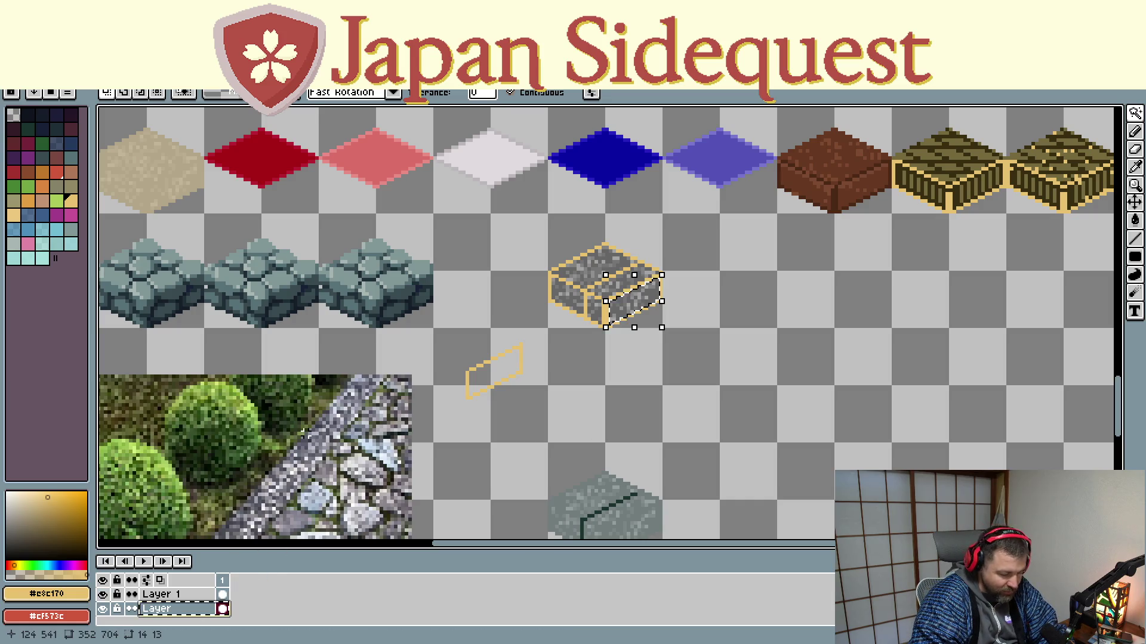
drag(198, 609, 197, 591)
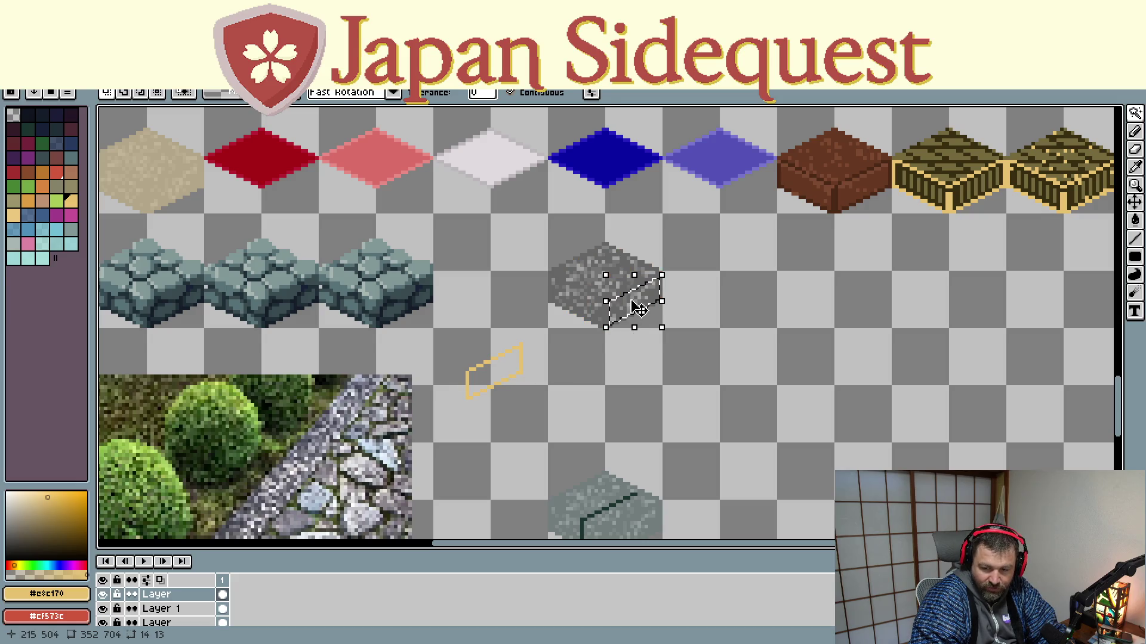
Step: Drop the grey face piece onto the first cobblestone cube and deselect
mouse_move(638, 309)
mouse_down()
mouse_move(107, 366)
mouse_move(431, 309)
mouse_up()
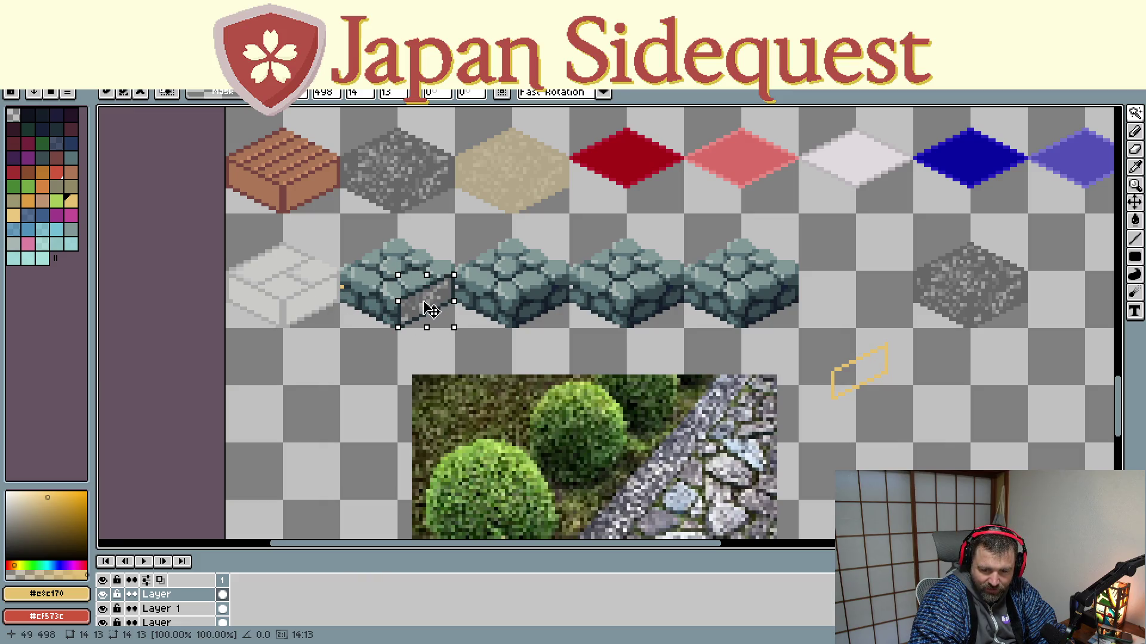
key(w)
click(540, 361)
key(ctrl+d)
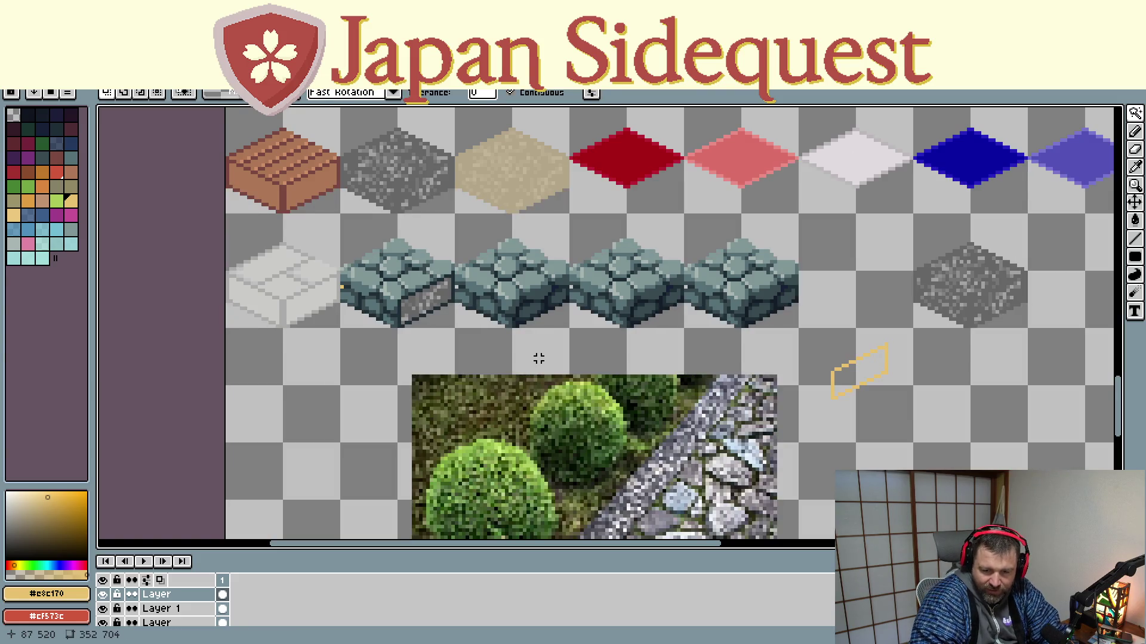
drag(589, 334, 344, 385)
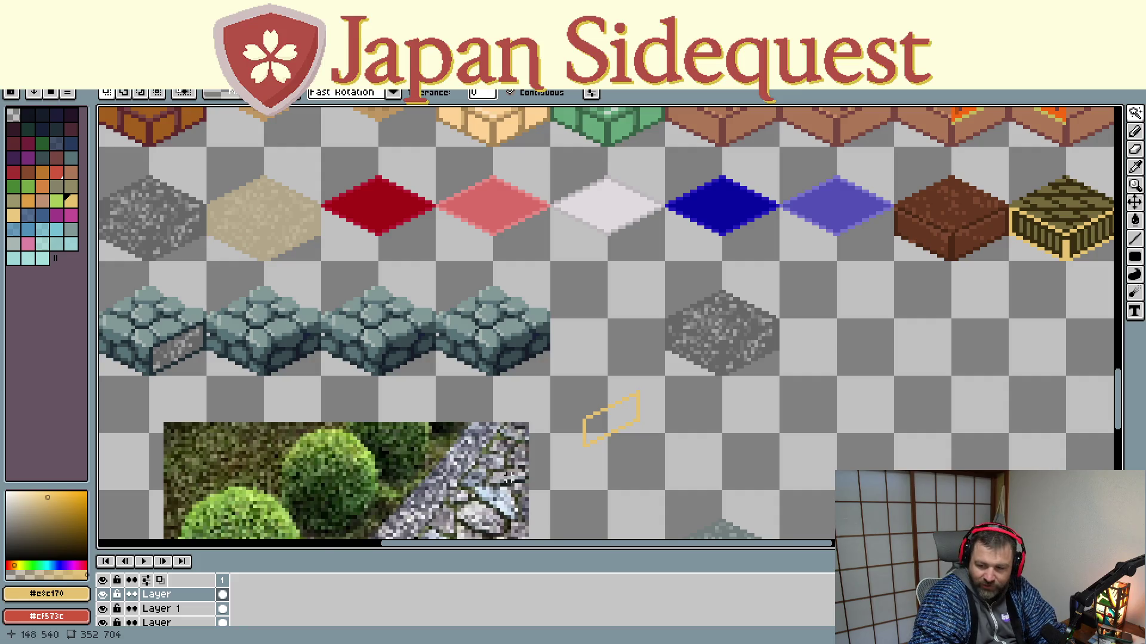
mouse_move(131, 474)
mouse_down()
mouse_move(136, 461)
mouse_move(174, 455)
mouse_up()
scroll(202, 621, down, 1)
scroll(202, 626, up, 1)
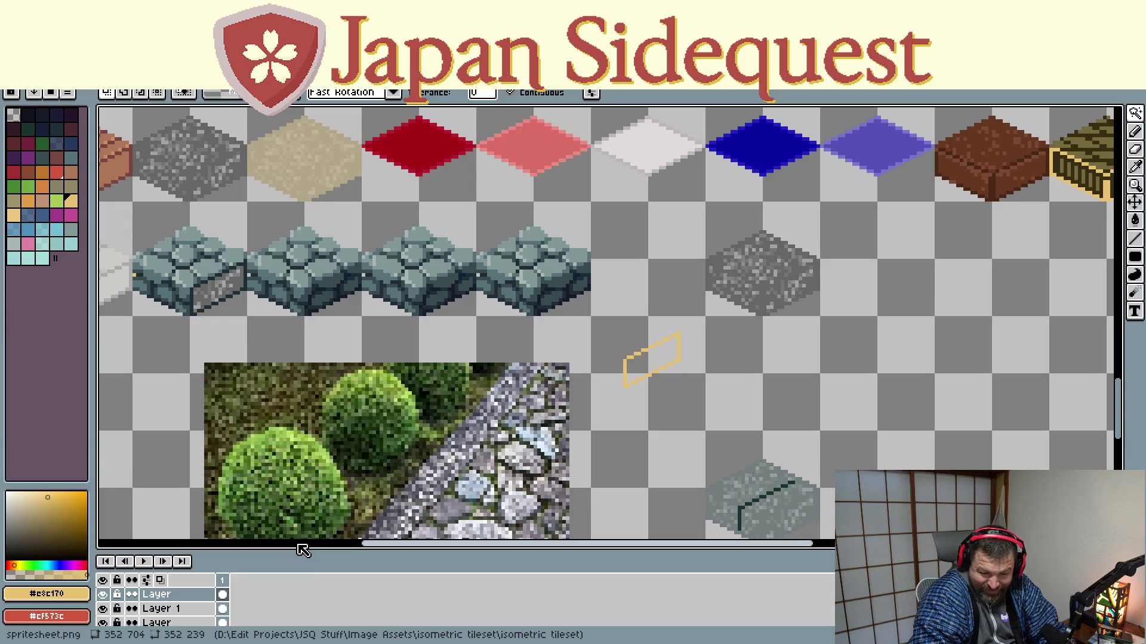
Step: Enlarge the layers panel and toggle the top layer's visibility to compare
drag(294, 549, 300, 469)
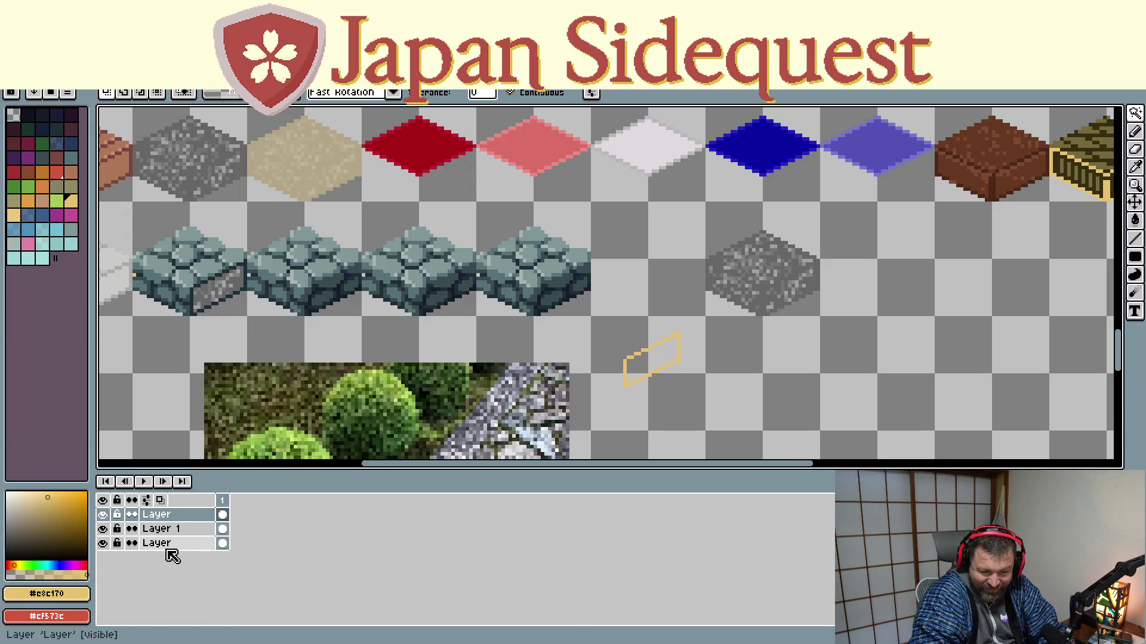
click(110, 515)
click(109, 516)
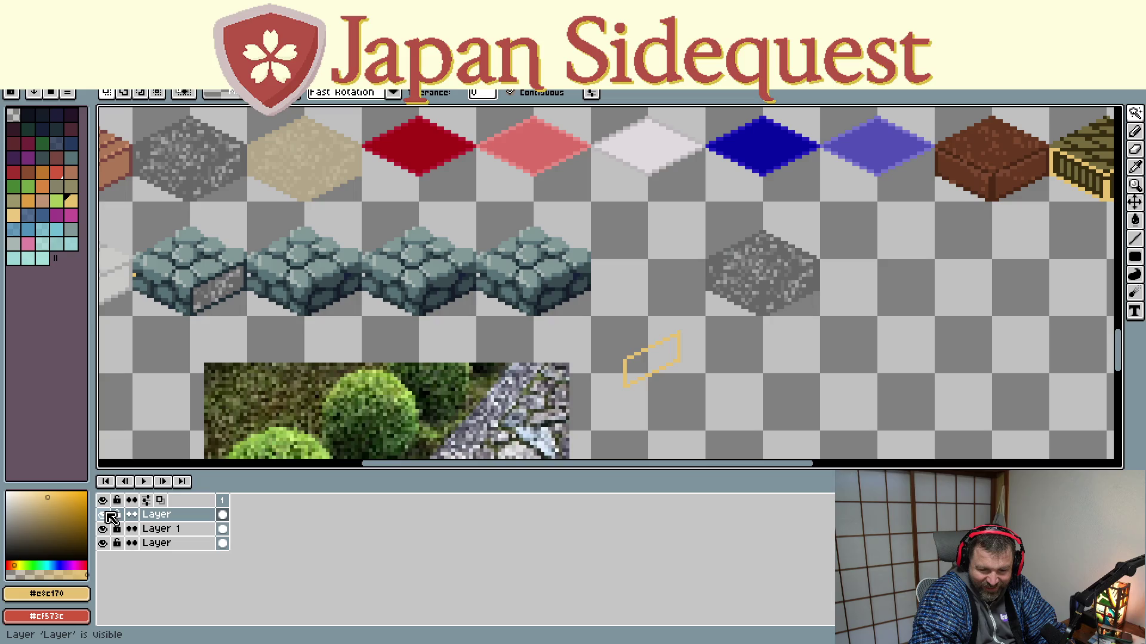
click(109, 516)
click(109, 516)
click(109, 516)
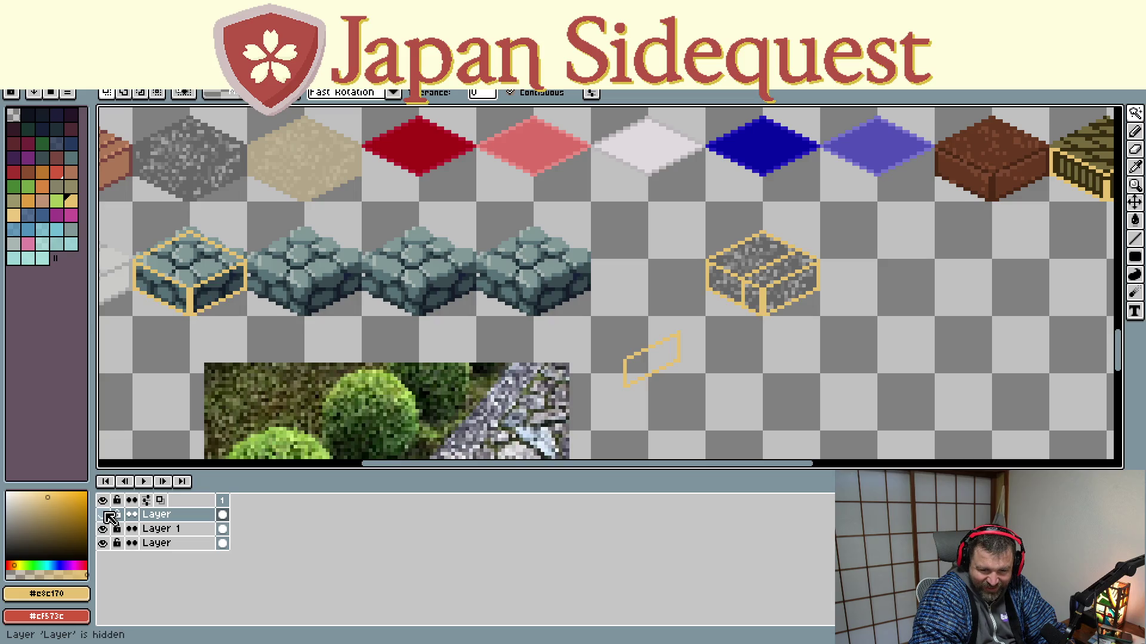
click(109, 516)
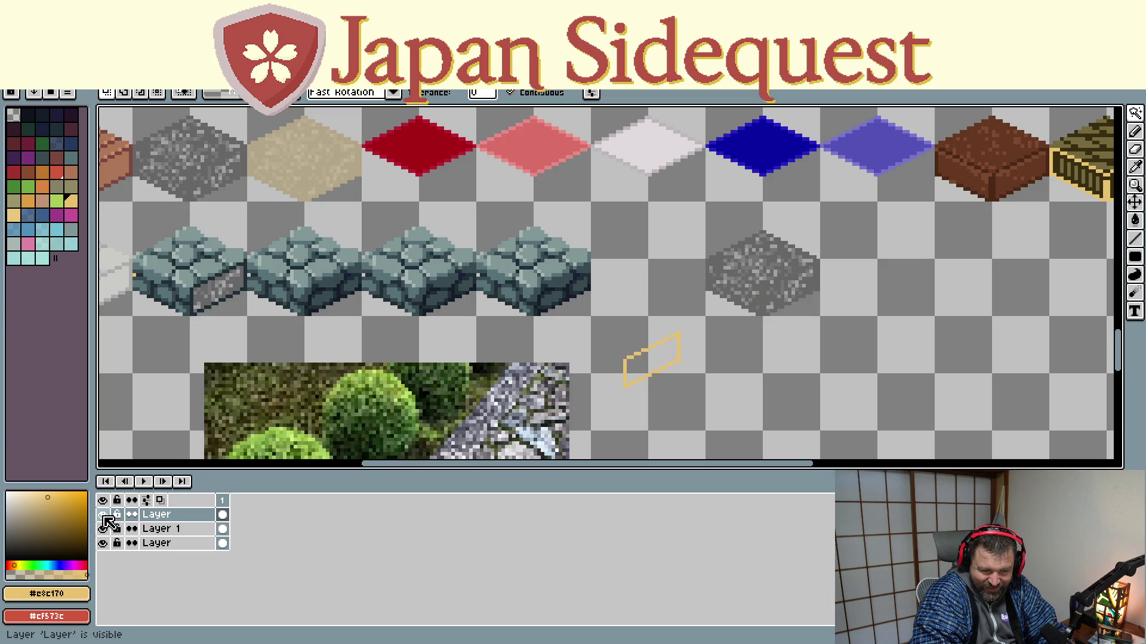
click(109, 530)
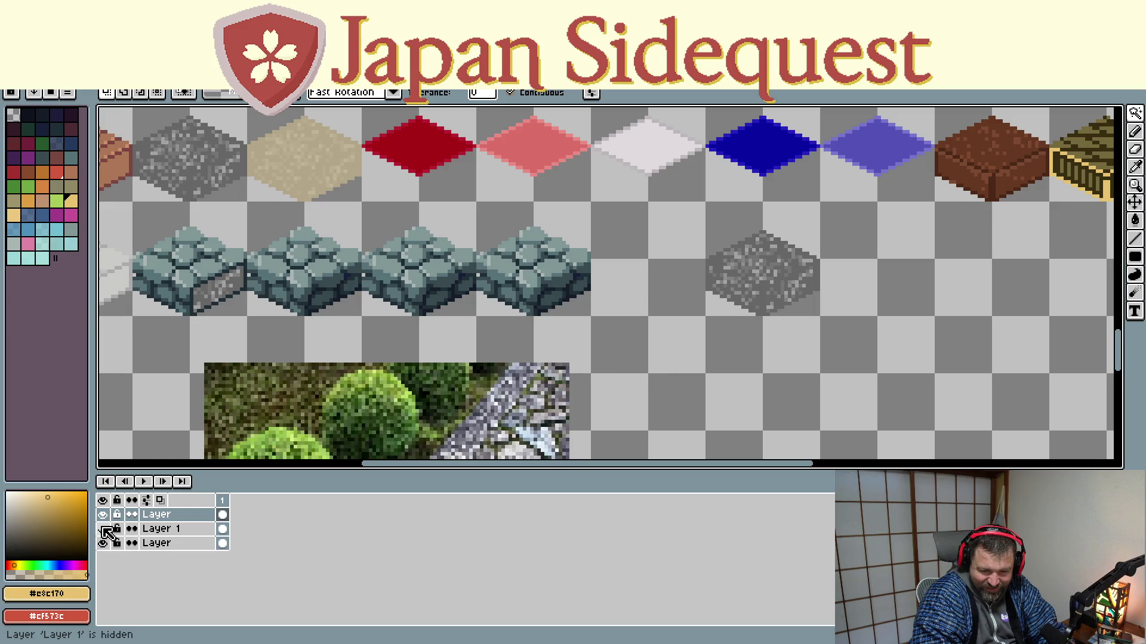
Step: Undo the select-all and the Paste Layers, leaving only Layer 1 and Layer
scroll(388, 343, down, 1)
scroll(533, 371, down, 1)
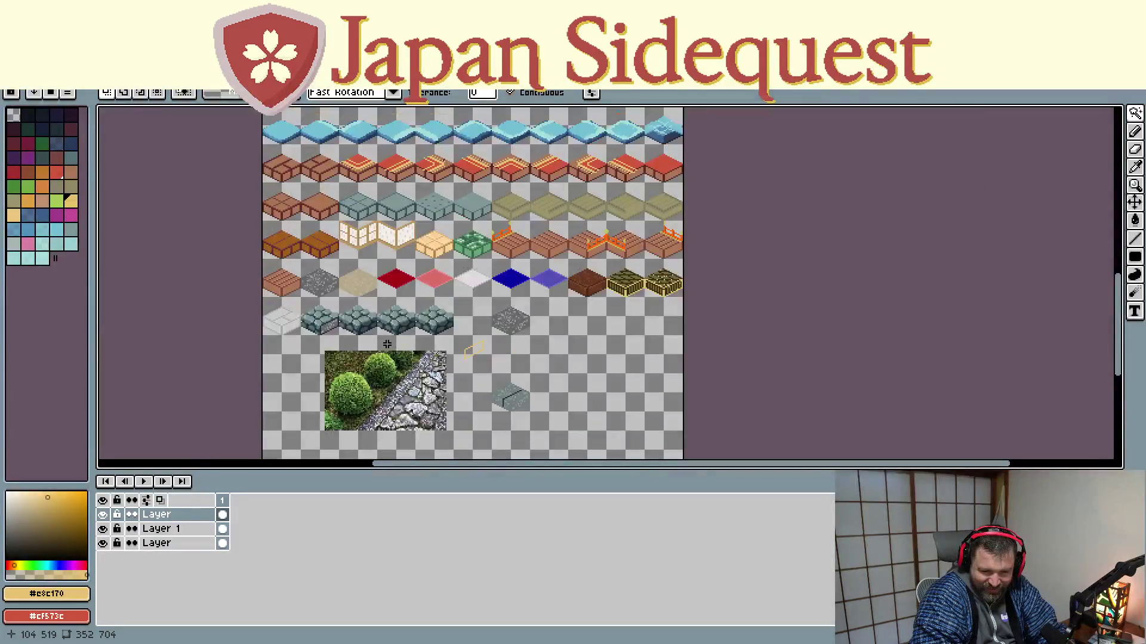
drag(533, 371, 579, 248)
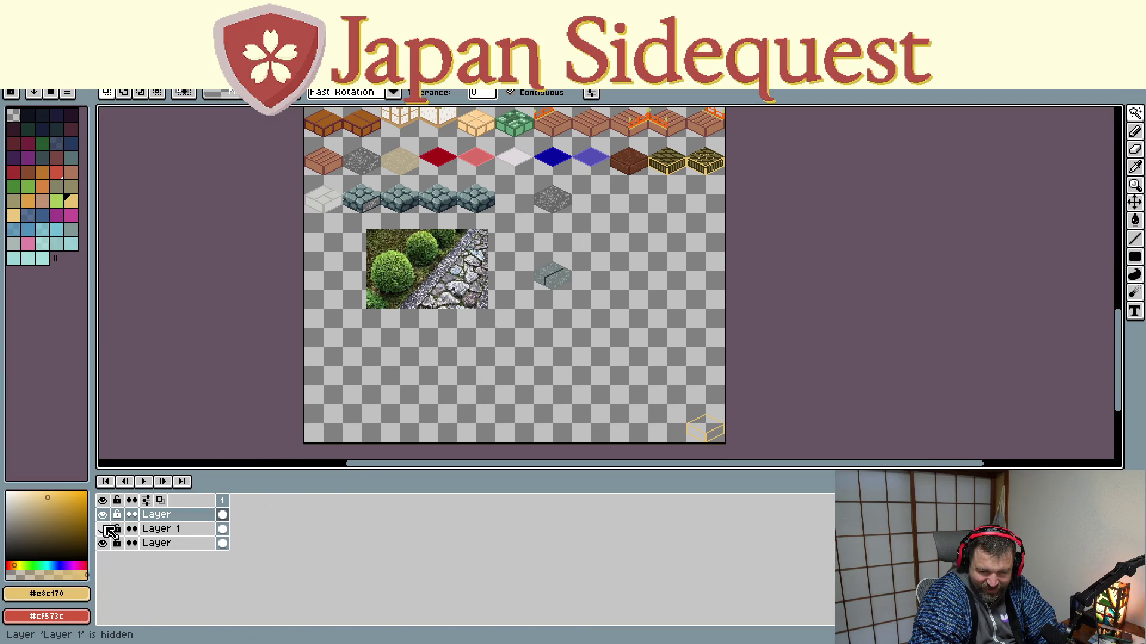
key(ctrl+a)
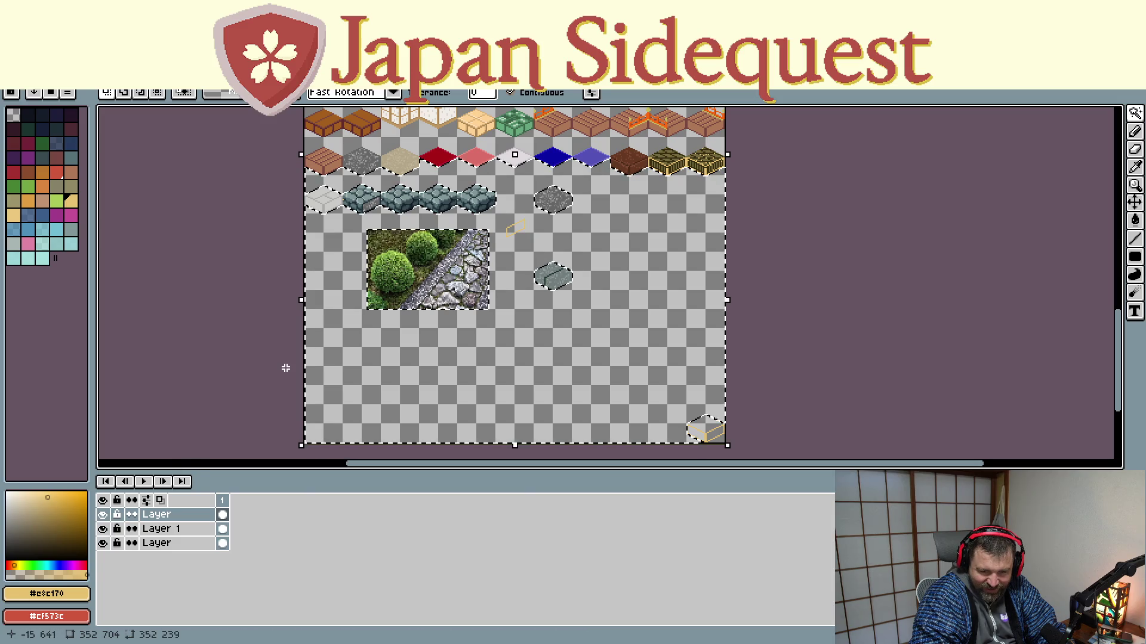
key(ctrl+z)
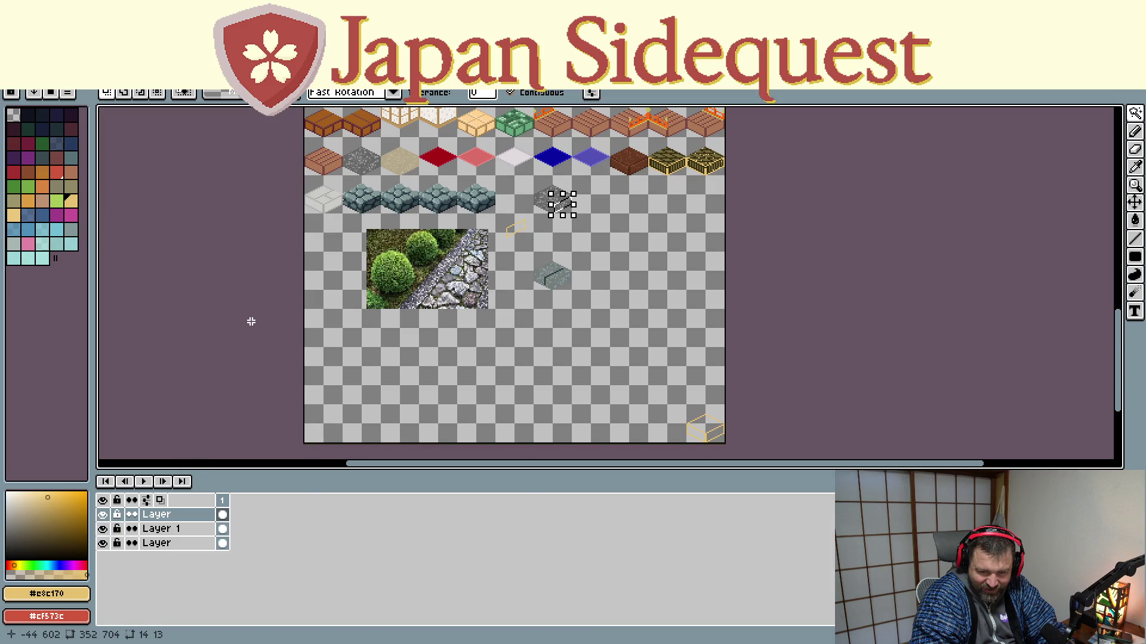
key(ctrl+z)
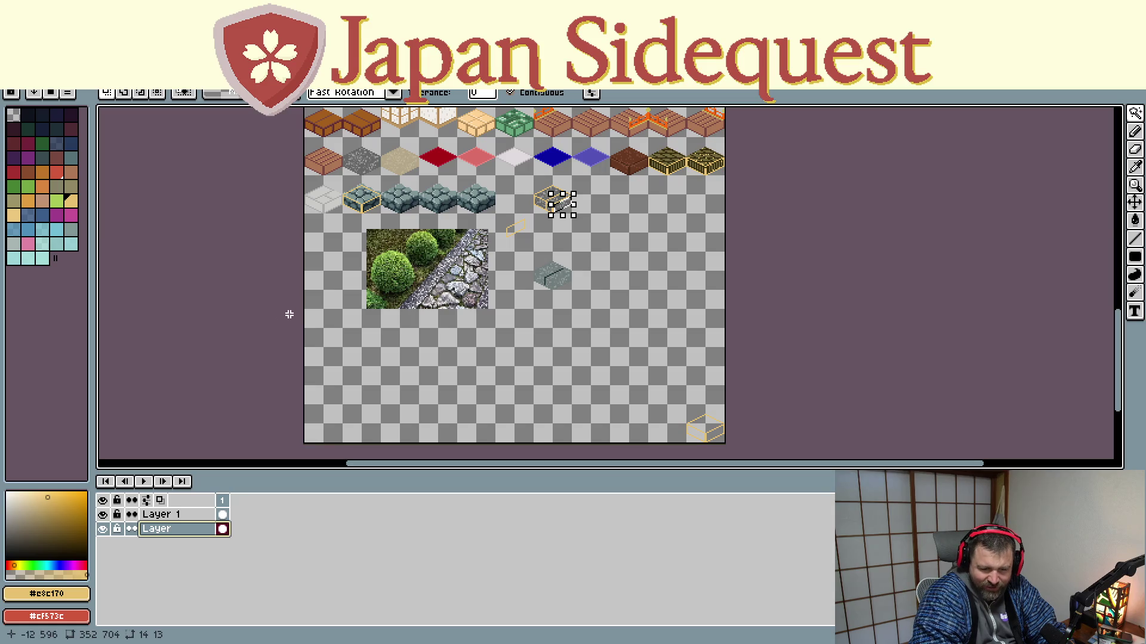
Step: On the bottom layer, try repositioning the gravel face piece and undo both moves
scroll(598, 222, up, 2)
scroll(532, 184, up, 1)
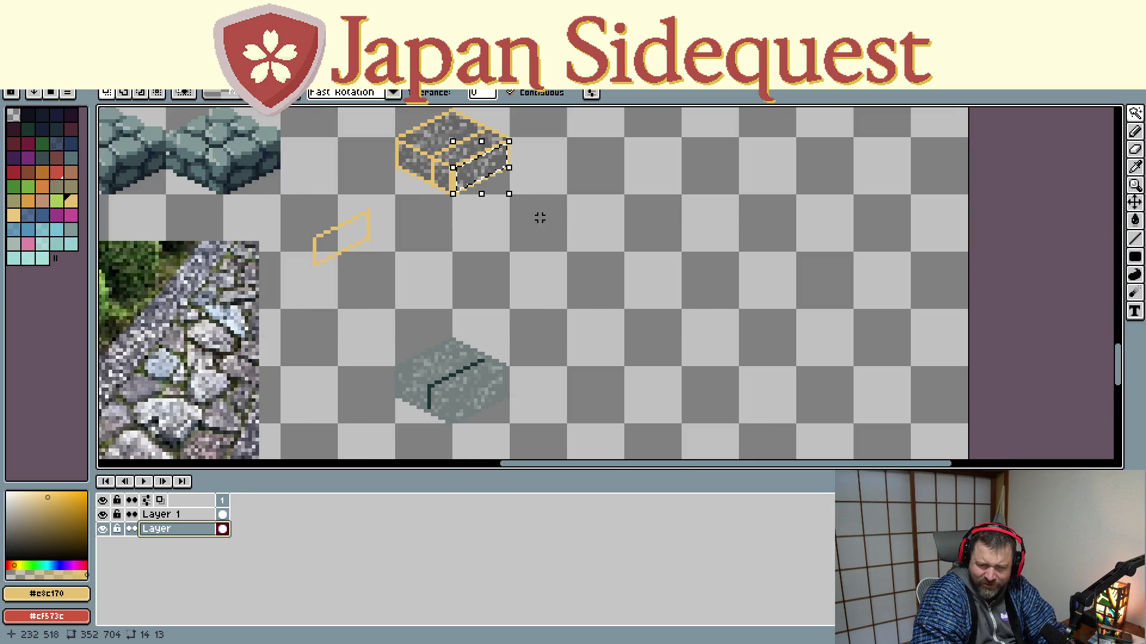
drag(539, 217, 699, 326)
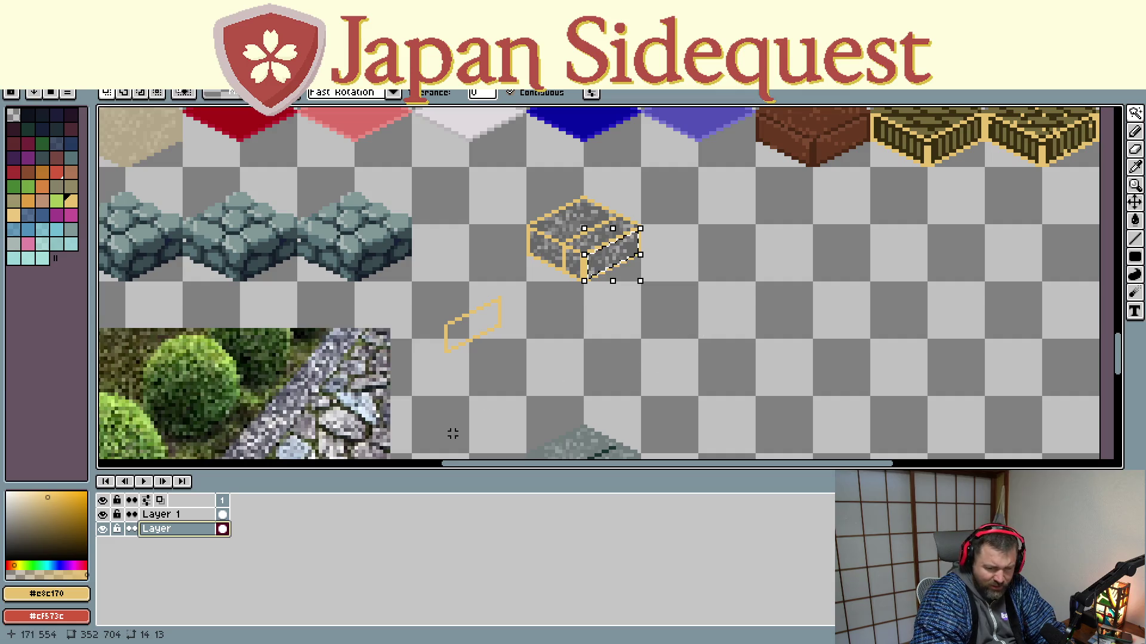
click(196, 532)
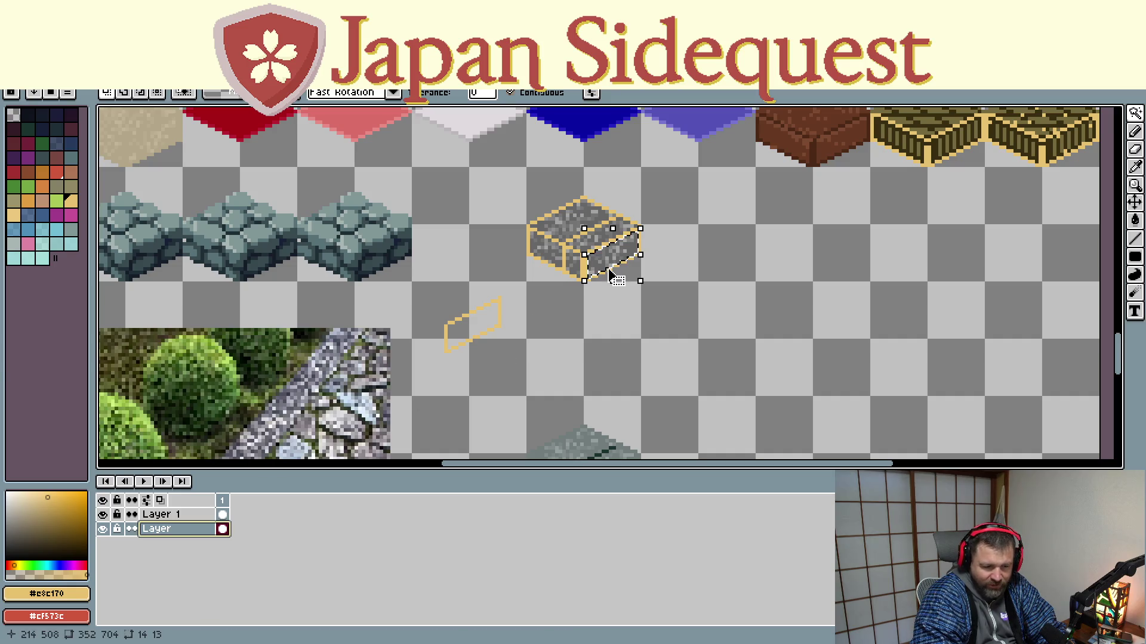
drag(613, 261, 561, 328)
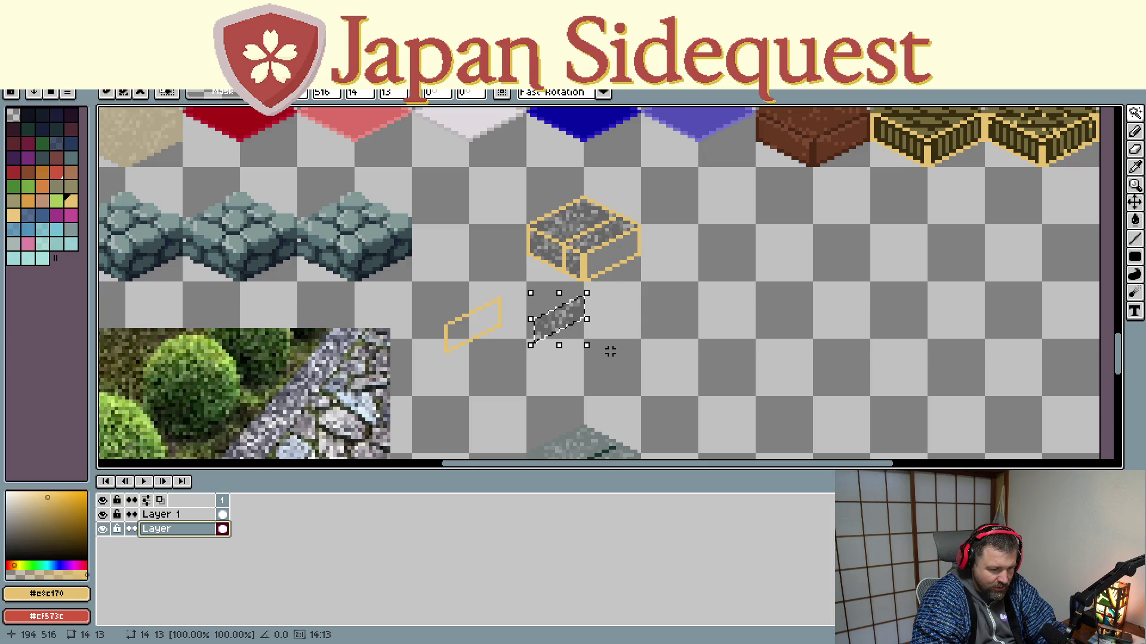
key(ctrl+z)
drag(625, 261, 625, 268)
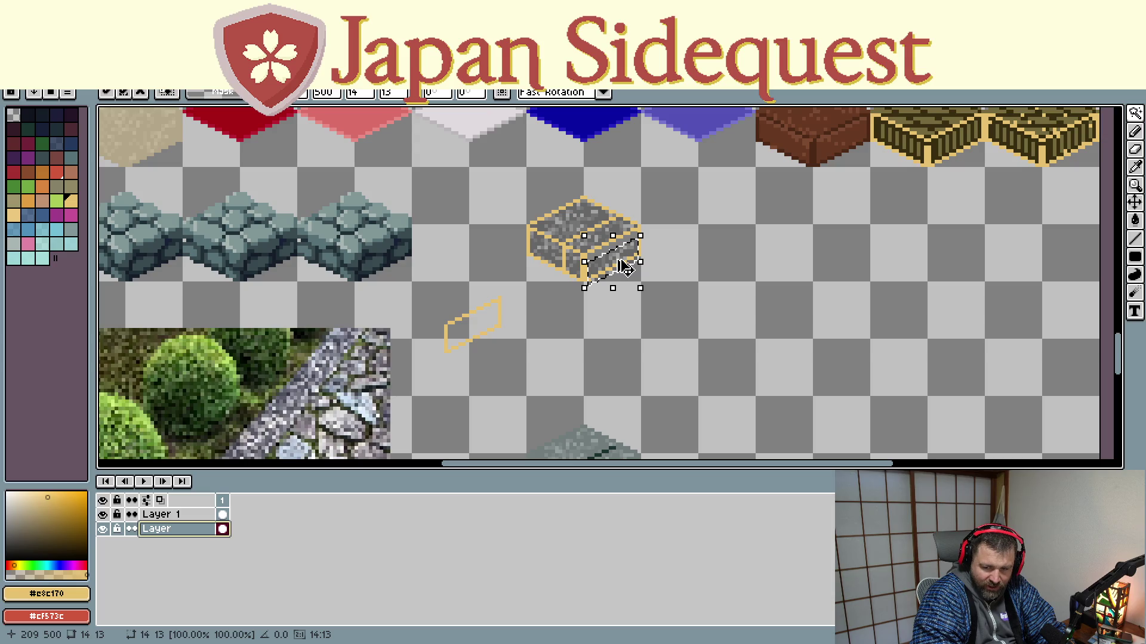
key(ctrl+z)
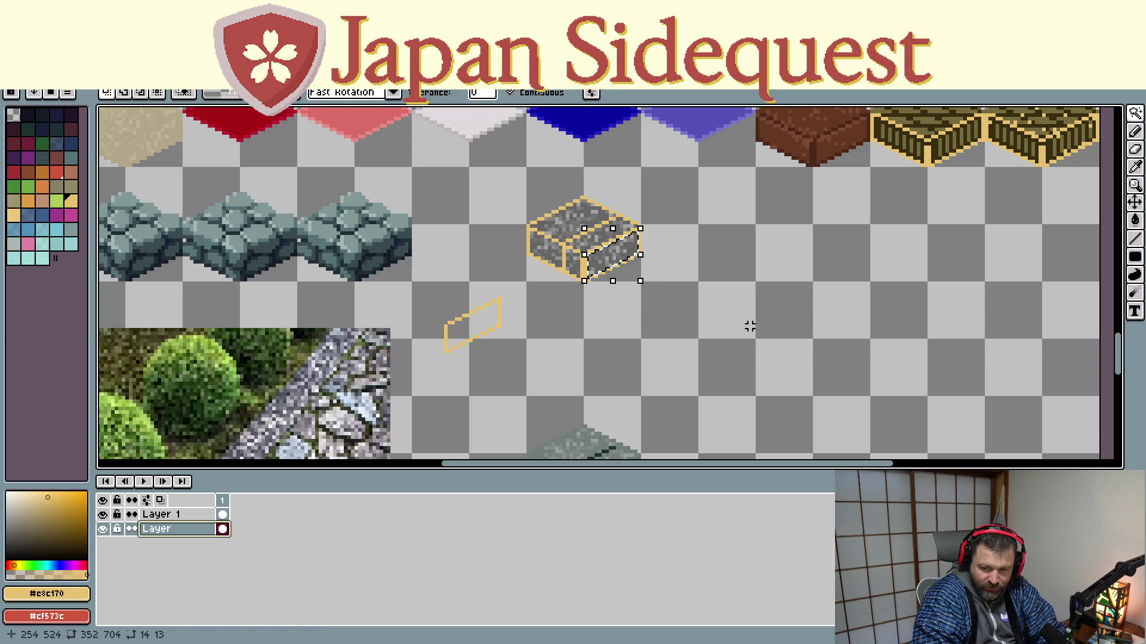
Step: Move the leftover gravel piece off the block onto an empty tile
key(ctrl+t)
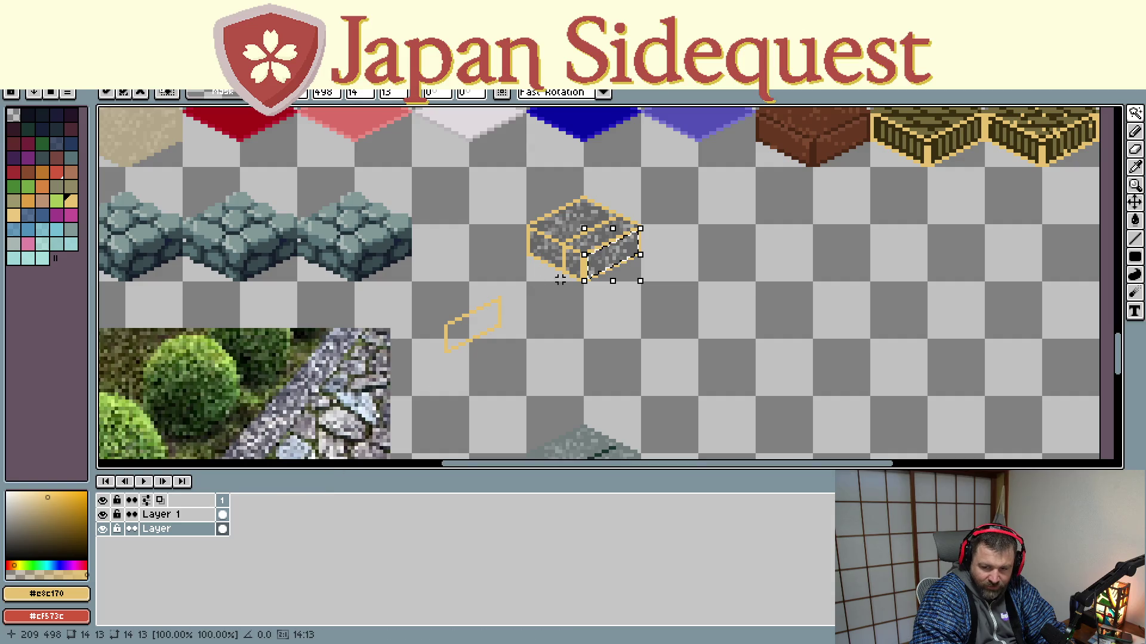
mouse_move(620, 269)
mouse_down()
mouse_move(354, 345)
mouse_move(109, 285)
mouse_up()
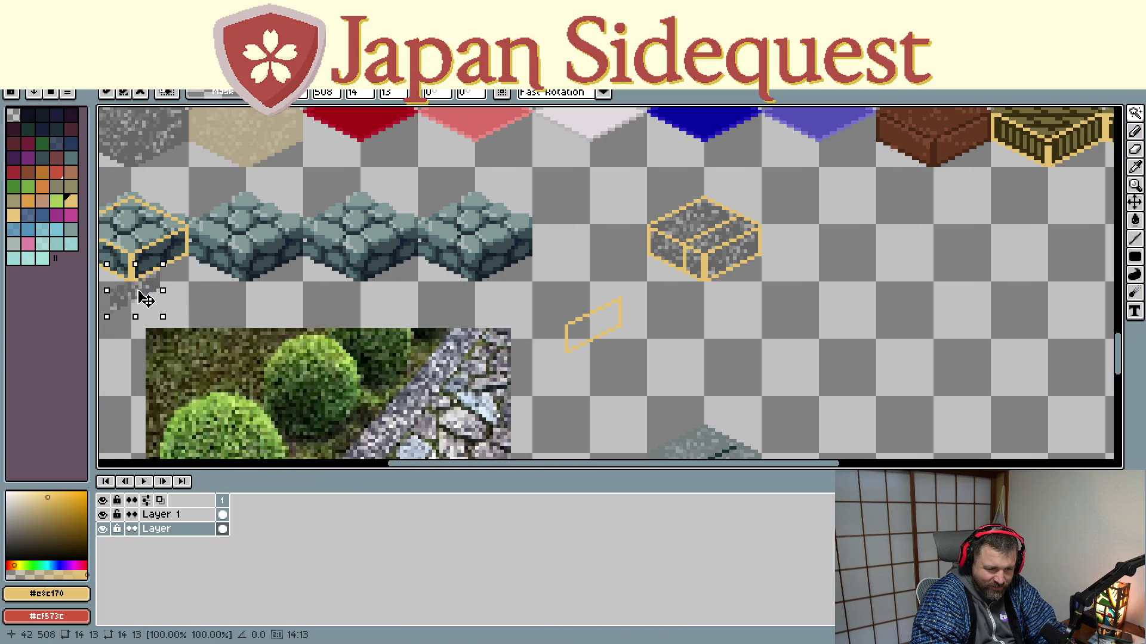
mouse_move(110, 285)
mouse_down()
mouse_move(761, 312)
mouse_move(740, 261)
mouse_move(196, 308)
mouse_move(203, 221)
mouse_move(303, 267)
mouse_move(886, 332)
mouse_up()
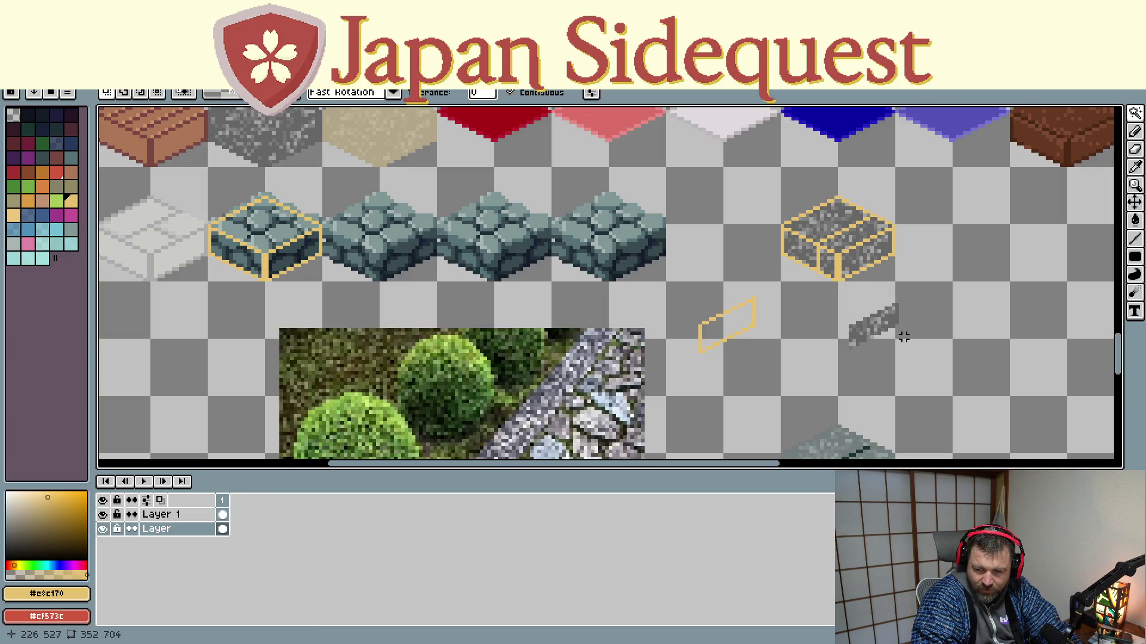
Step: Rectangle-select the leftover grey gravel piece and delete it
click(1135, 112)
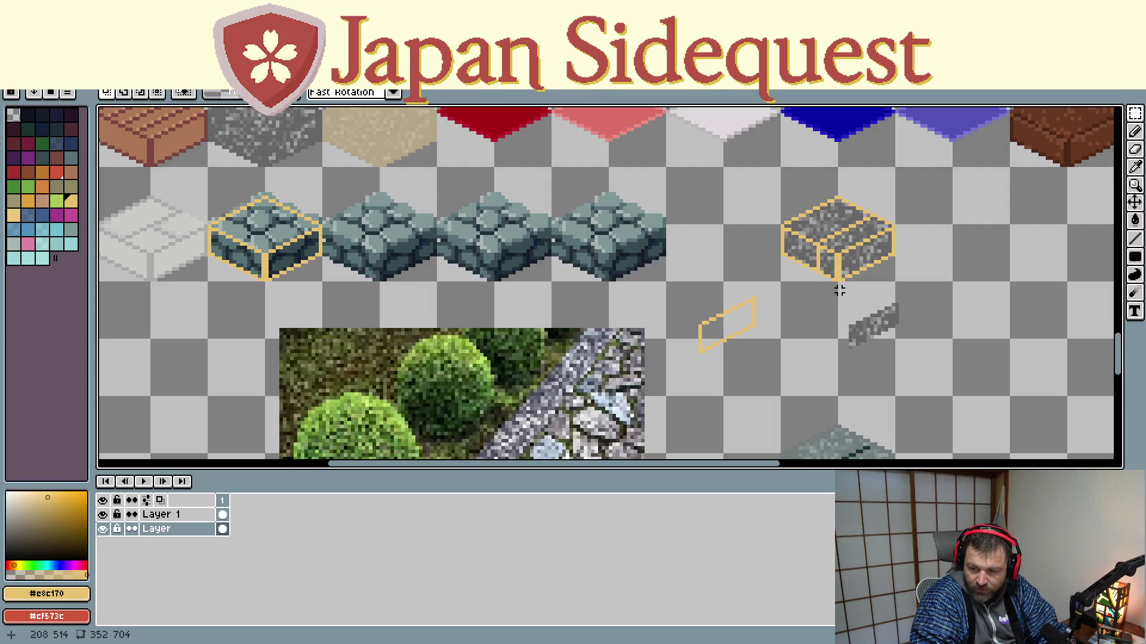
drag(836, 290, 917, 356)
key(Delete)
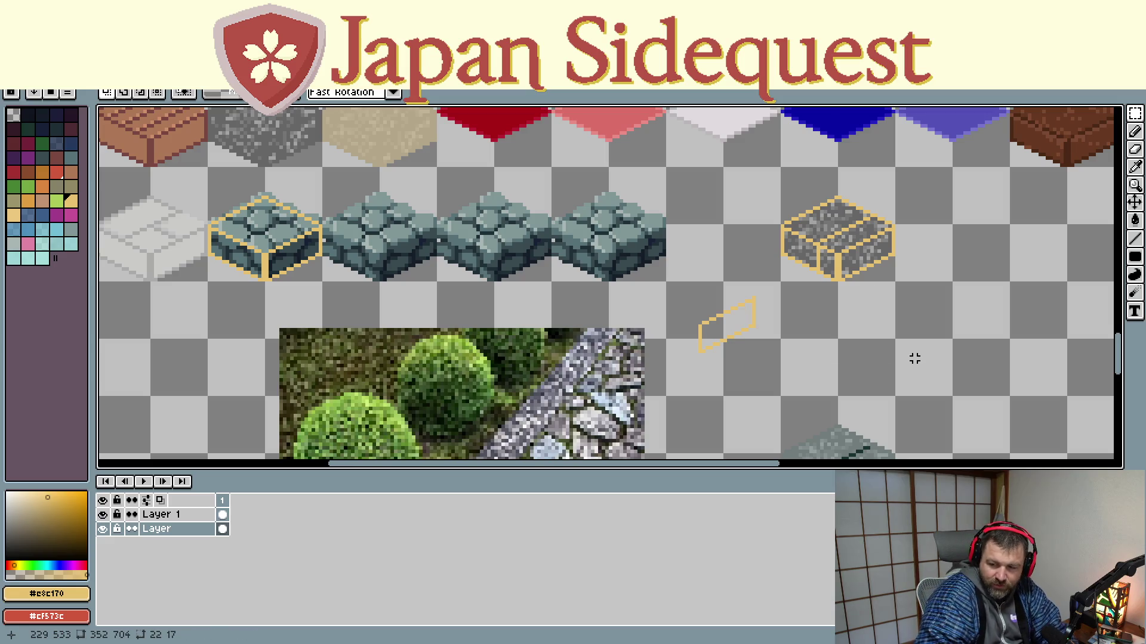
scroll(1011, 276, up, 1)
drag(1011, 276, 957, 271)
drag(815, 214, 854, 334)
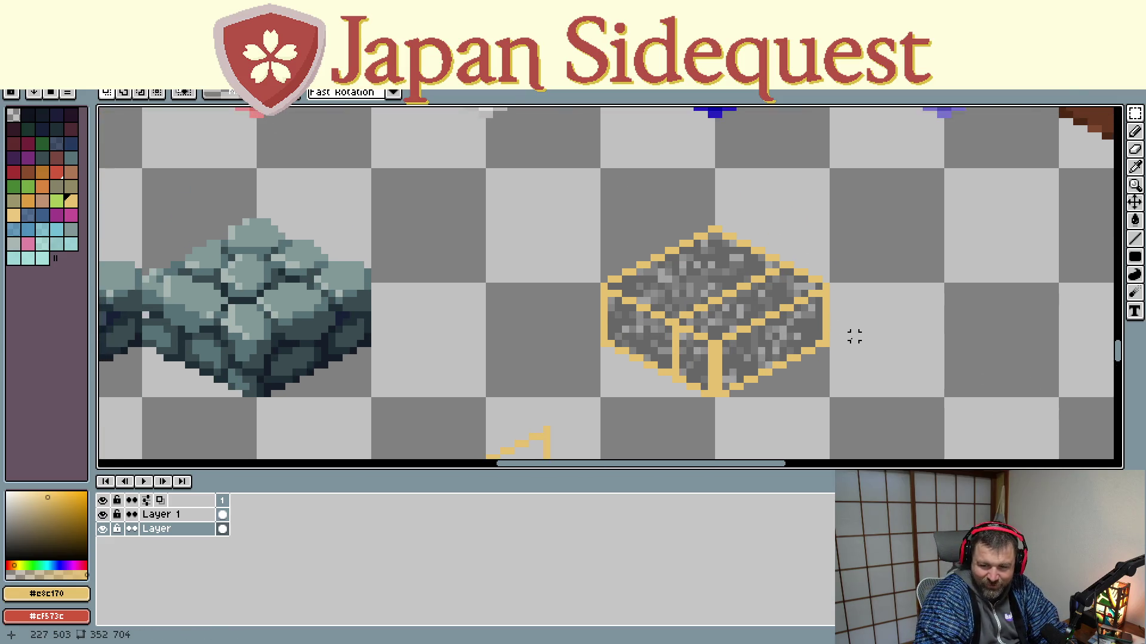
Step: On Layer 1, paint out the tan line across the block's right face with the Pencil
click(102, 515)
click(103, 514)
click(145, 517)
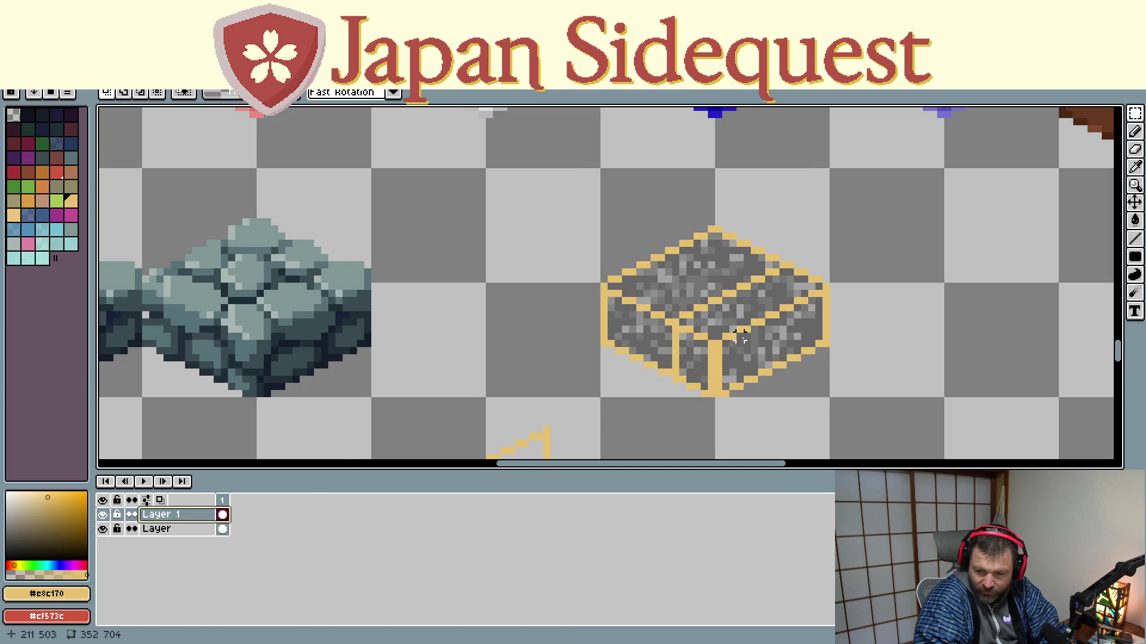
key(b)
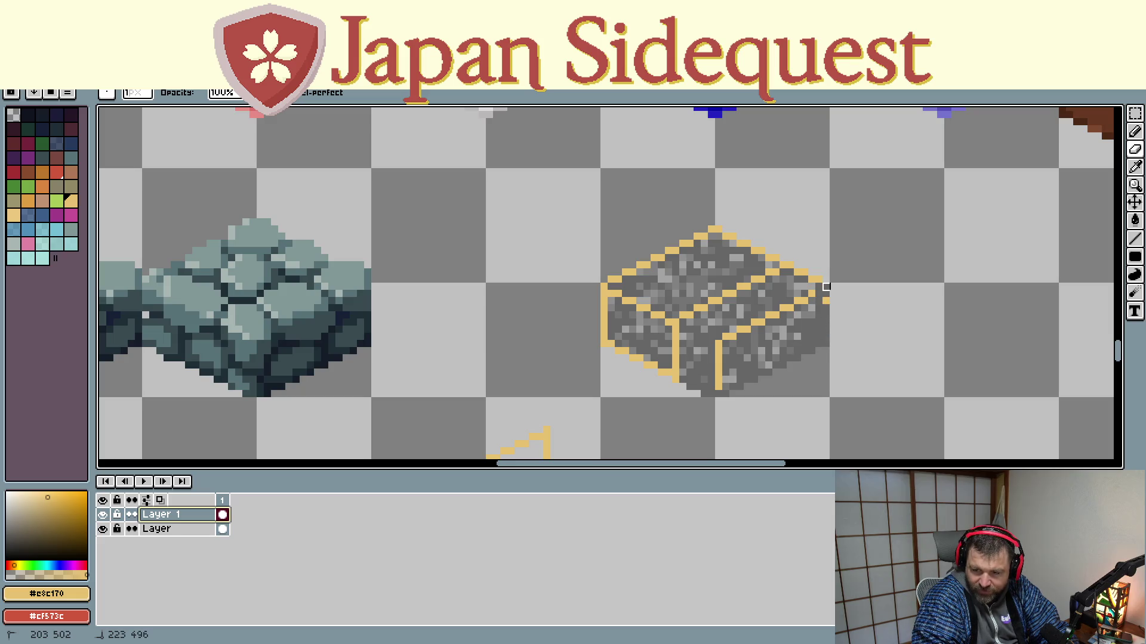
mouse_move(826, 287)
mouse_down()
mouse_move(712, 344)
mouse_move(712, 359)
mouse_up()
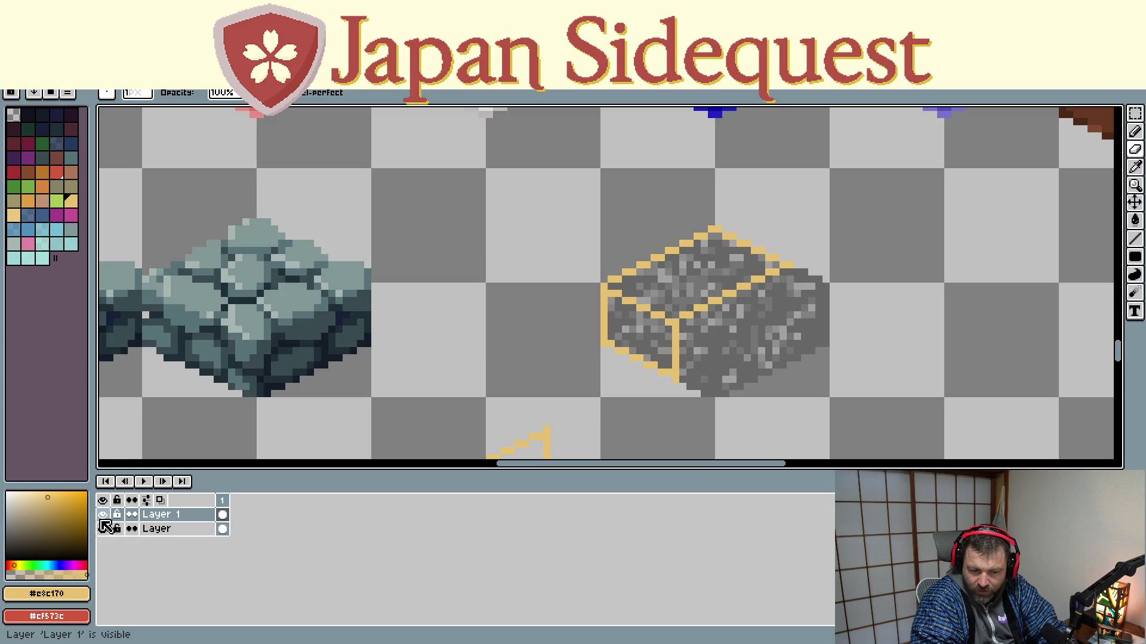
click(1135, 117)
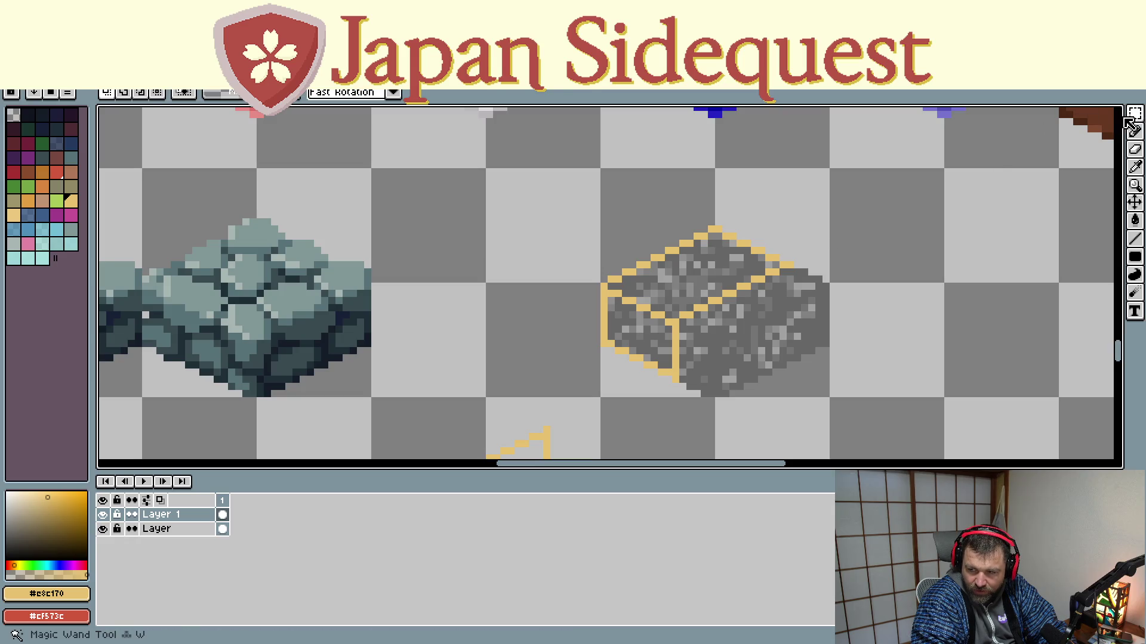
Step: Magic-wand the block's tan outline, deselect it, then reselect it
click(1135, 117)
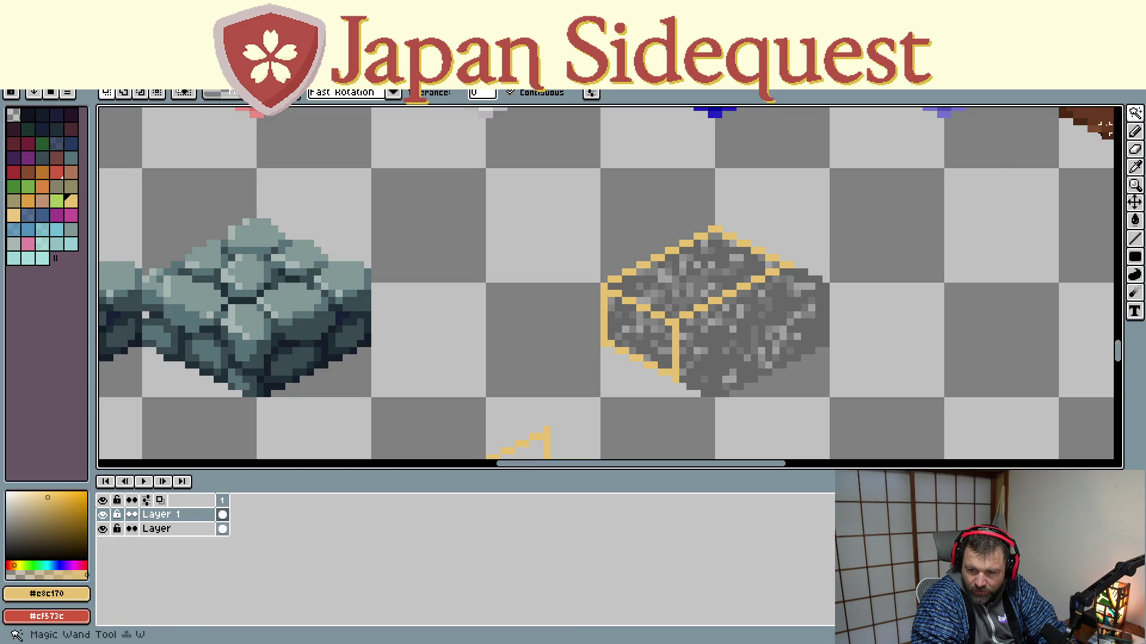
click(732, 337)
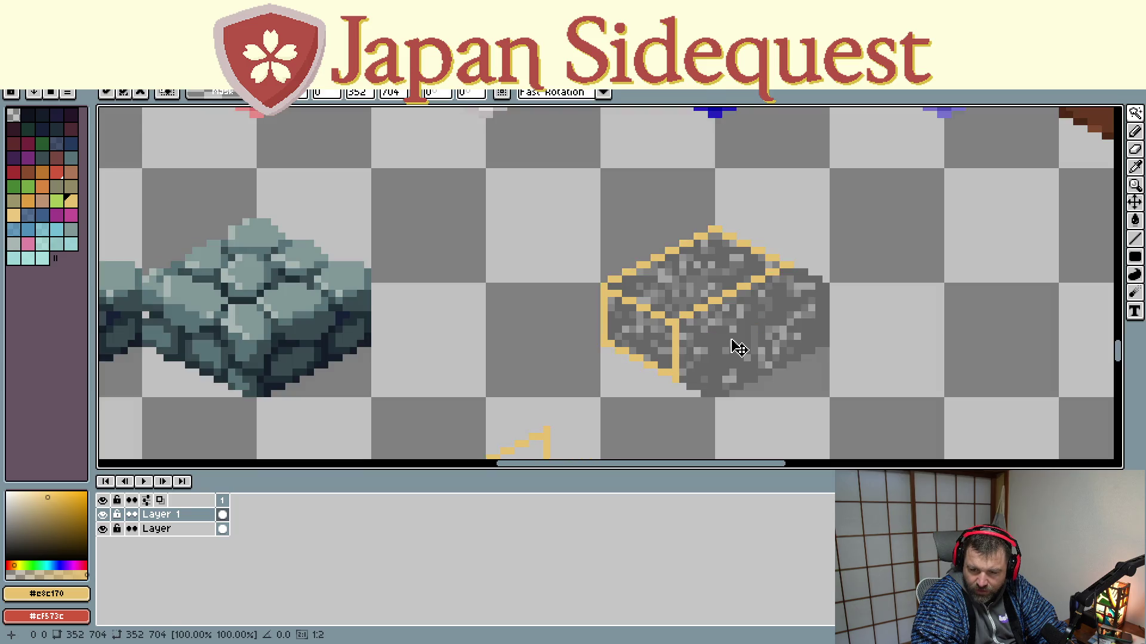
key(ctrl+d)
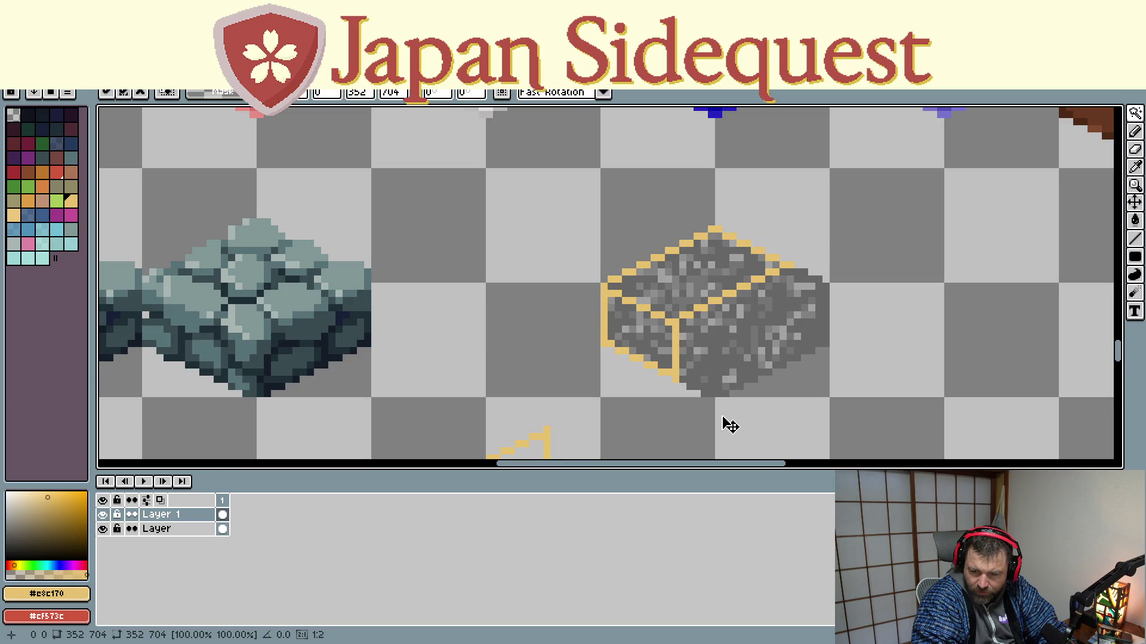
key(ctrl+shift+d)
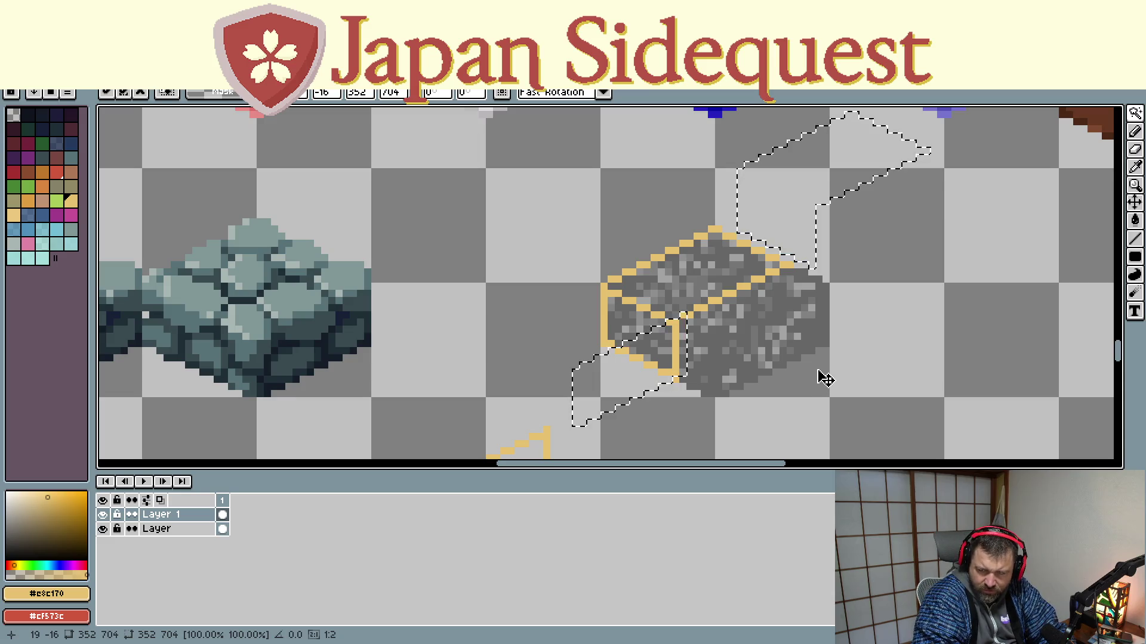
Step: With the whole sheet in view, wand-select all tan outline pixels, undoing a stray move
scroll(693, 403, down, 3)
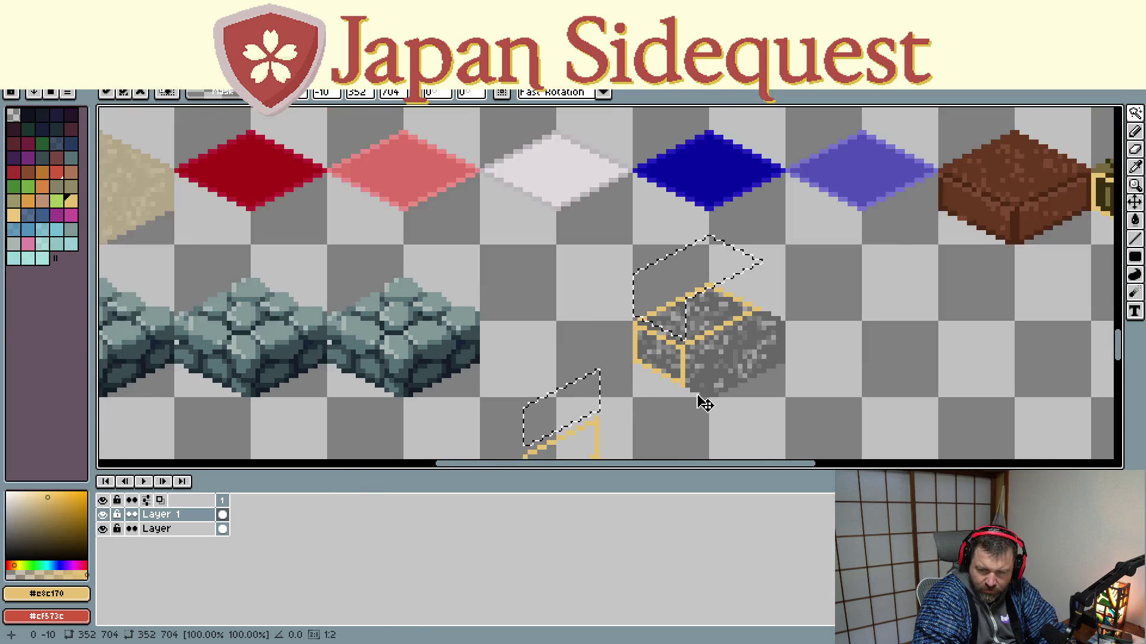
scroll(716, 399, down, 3)
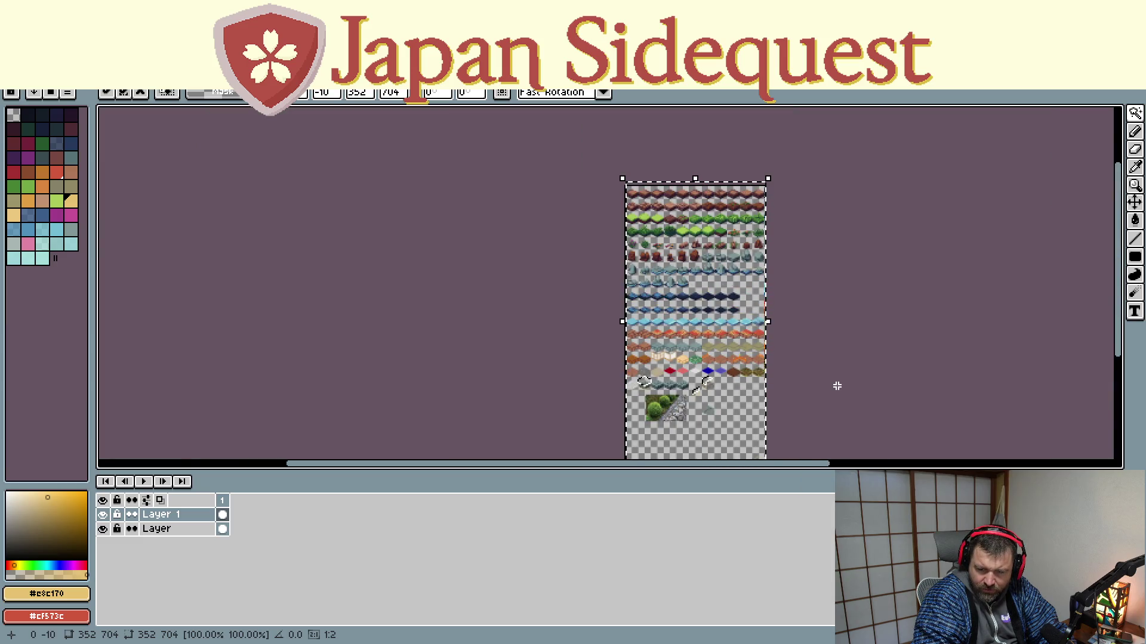
drag(836, 386, 842, 305)
scroll(742, 328, up, 2)
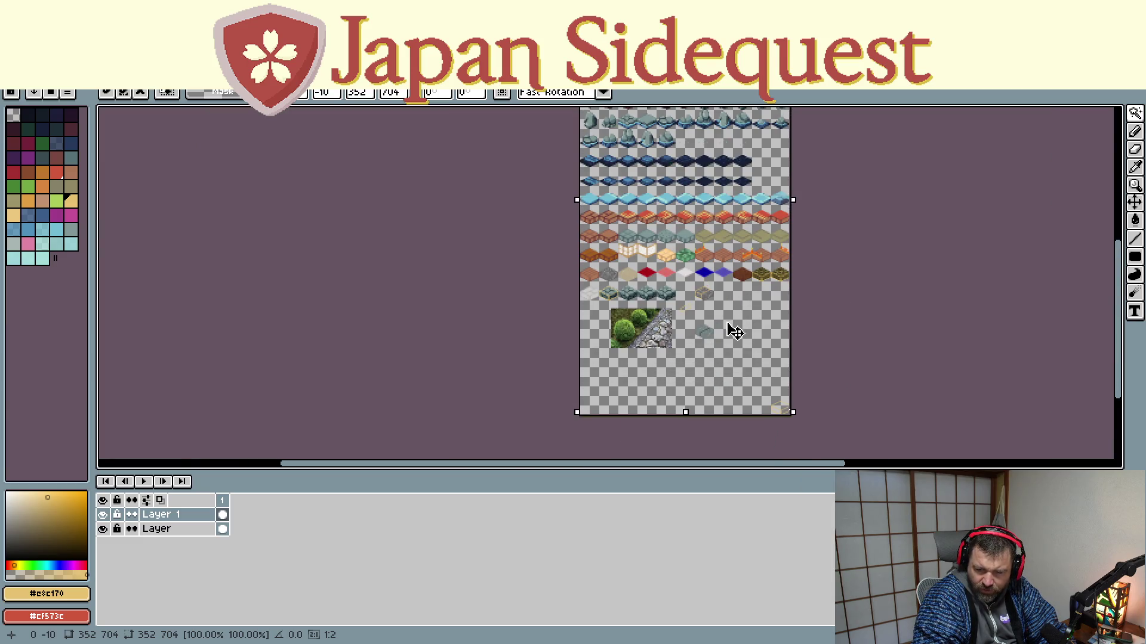
drag(734, 328, 740, 353)
key(ctrl+z)
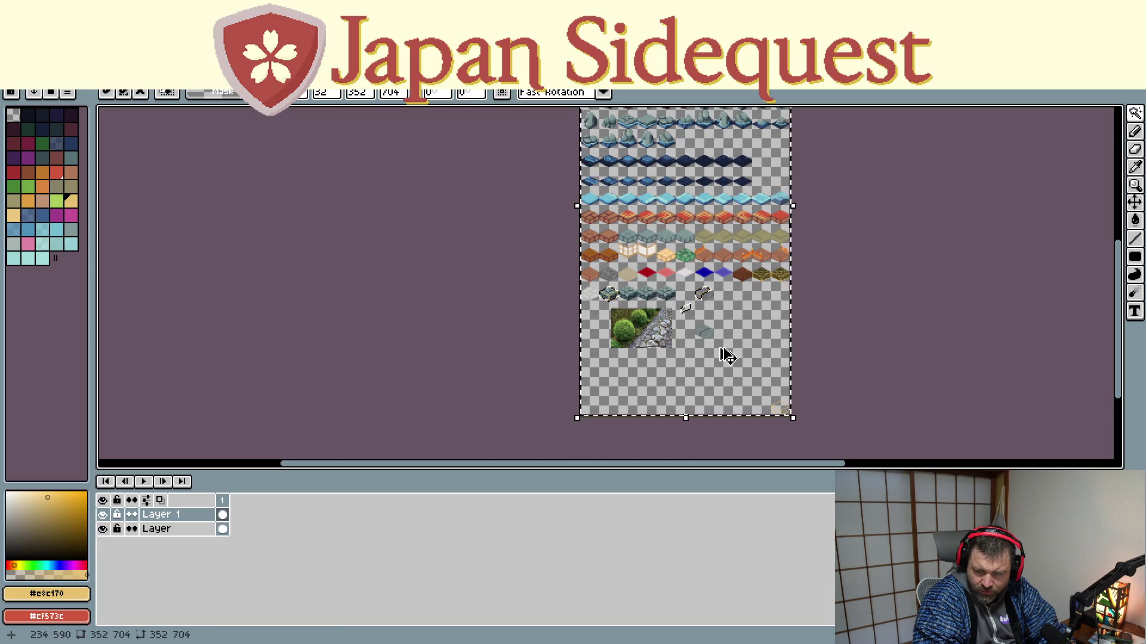
scroll(729, 285, up, 3)
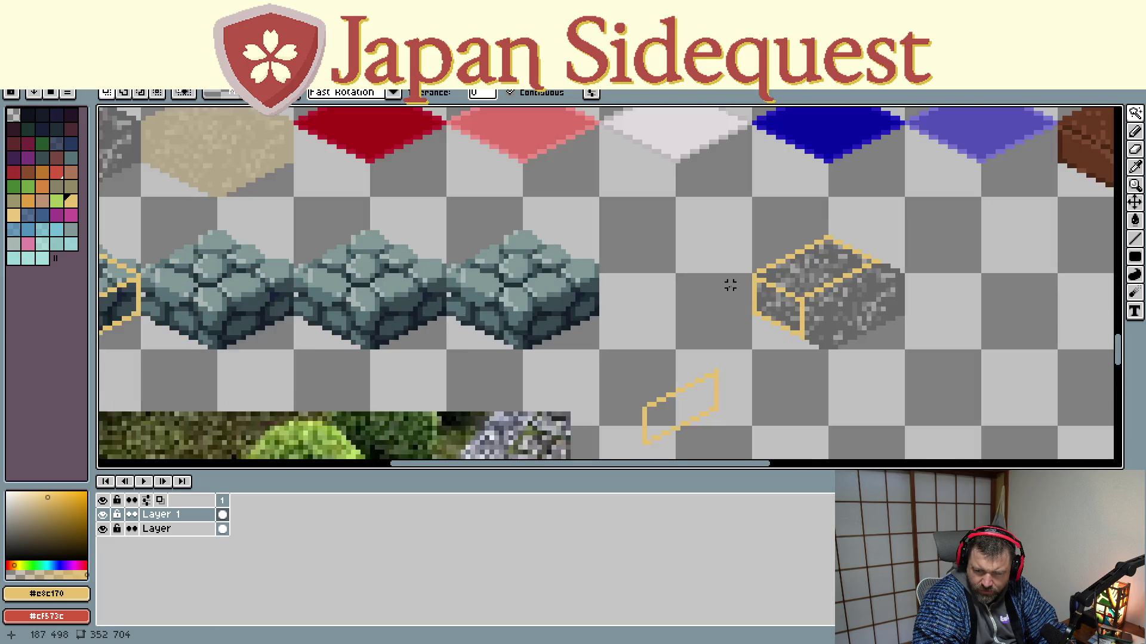
click(821, 326)
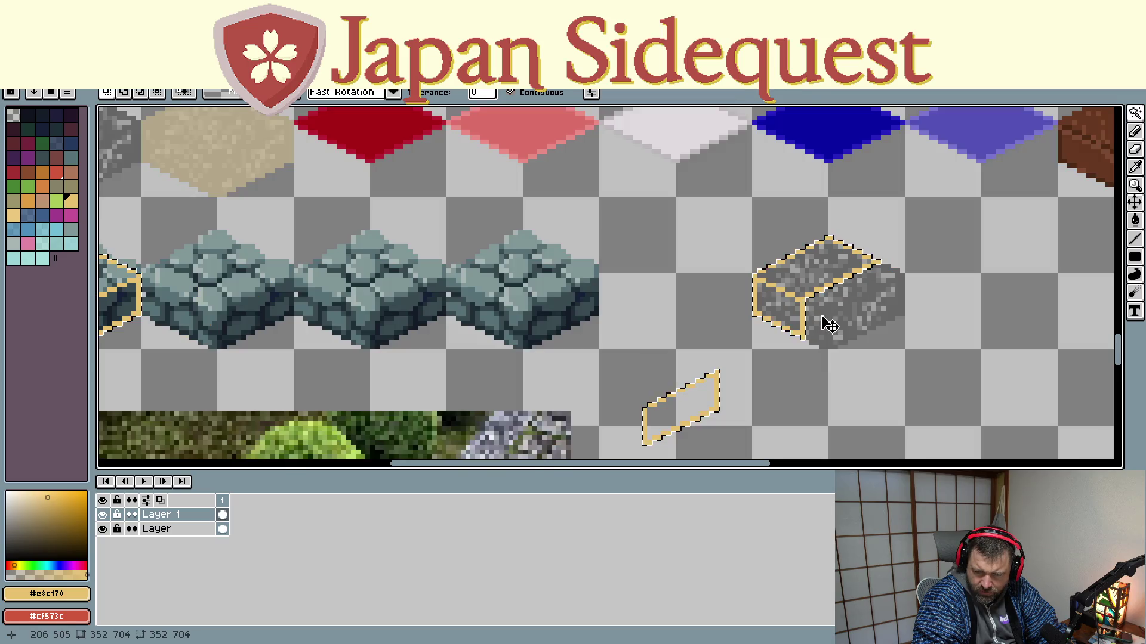
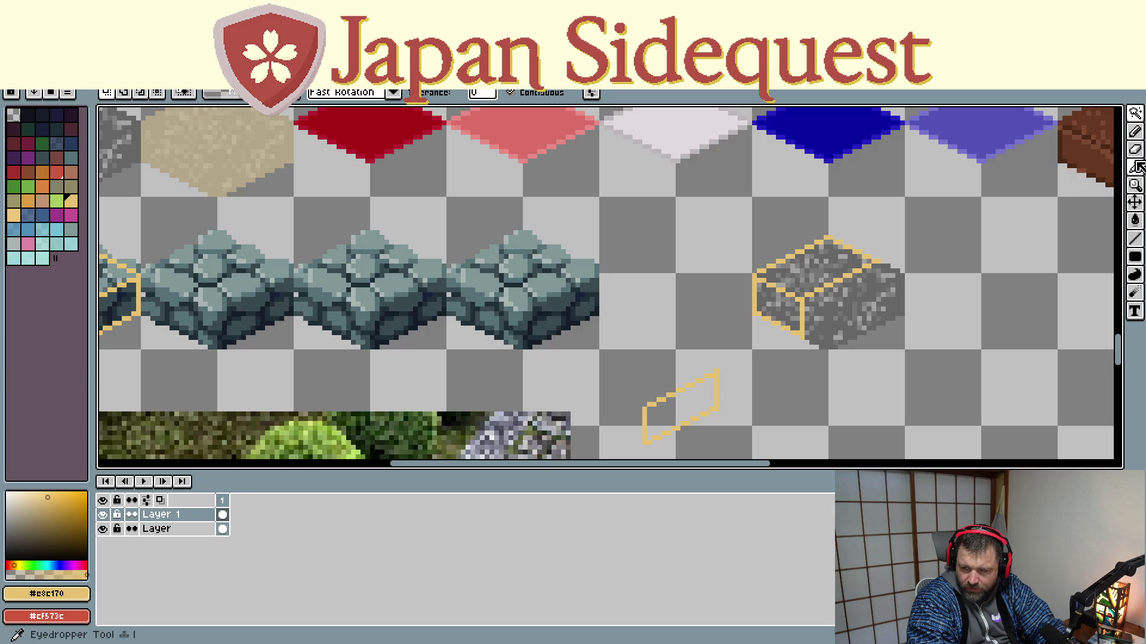
Step: With the Pencil and lime-green swatch 33, draw lines along the grey block's lower and right edges
click(1135, 131)
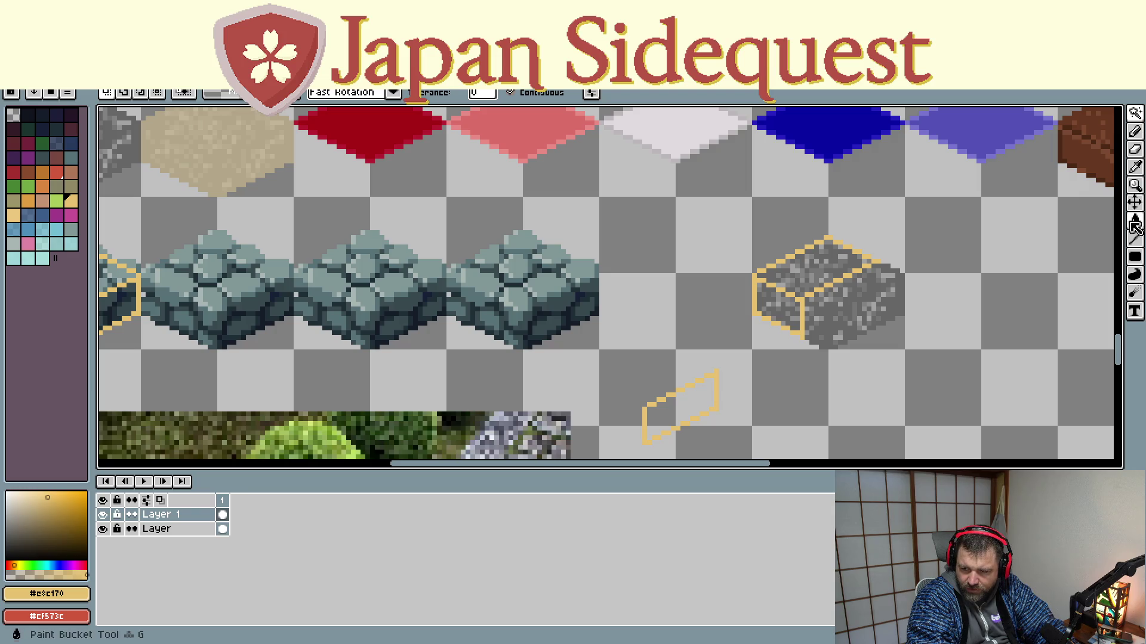
click(57, 202)
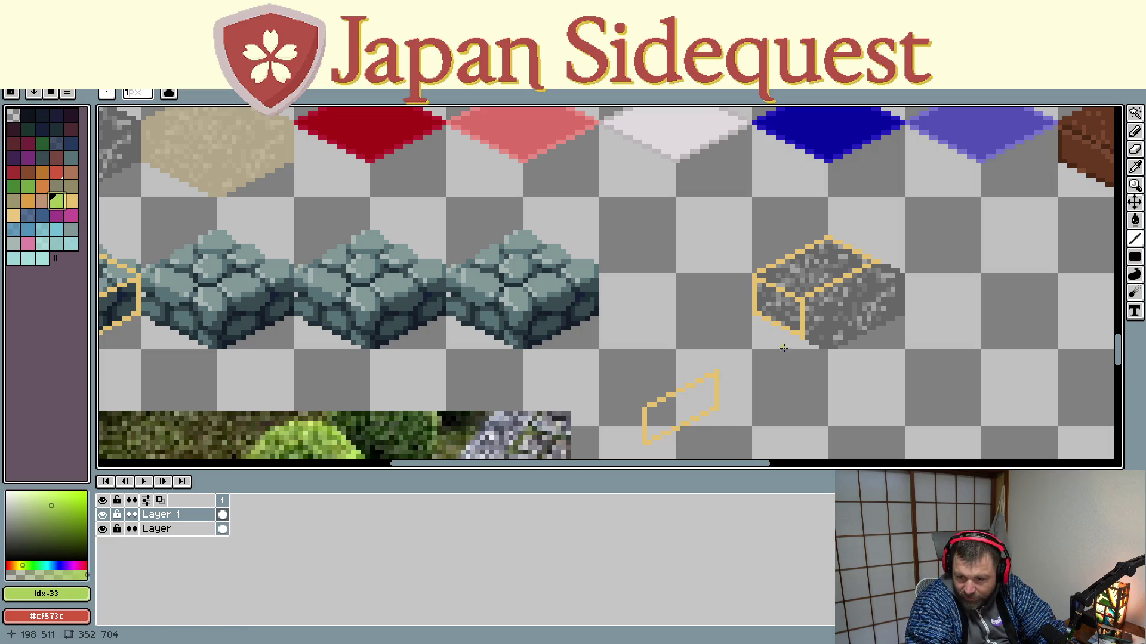
drag(823, 353, 805, 344)
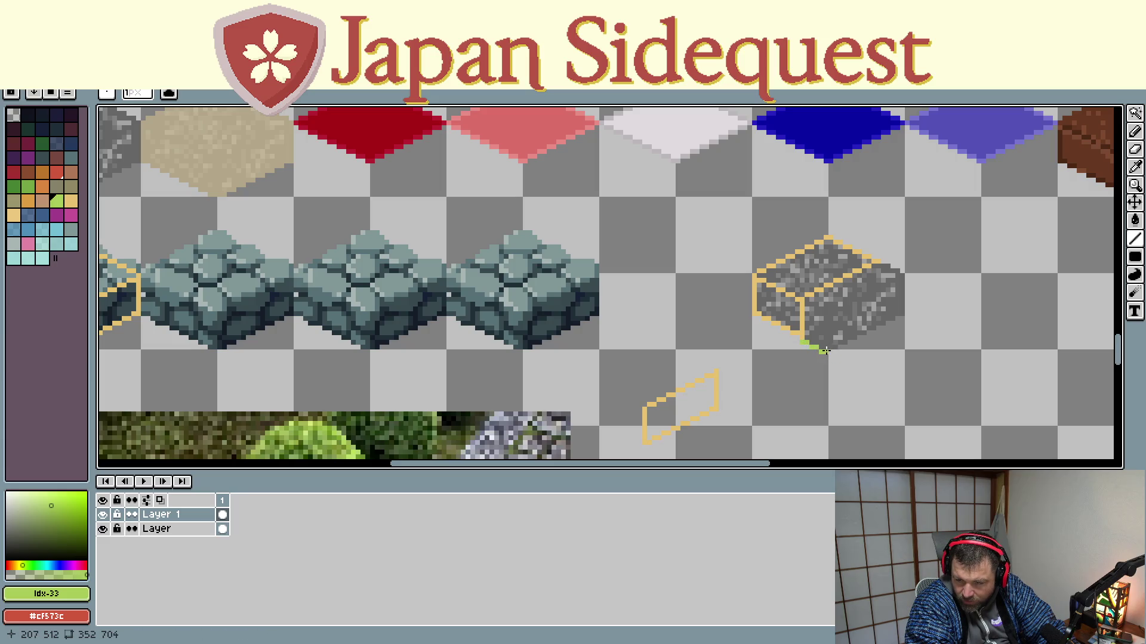
mouse_move(838, 350)
mouse_down()
mouse_move(906, 319)
mouse_move(905, 272)
mouse_up()
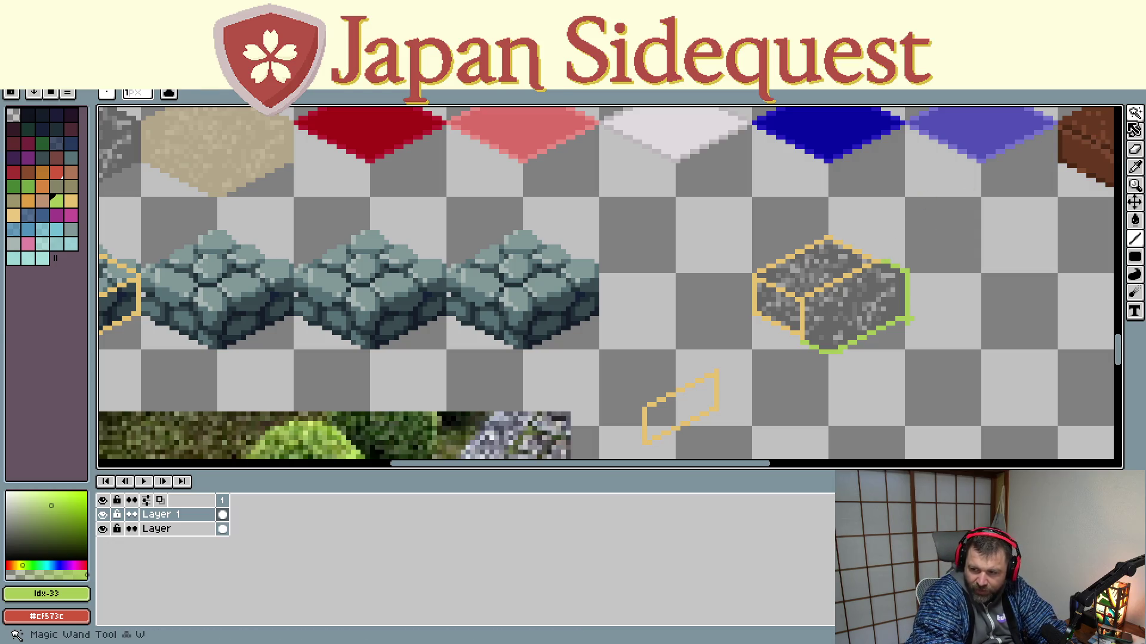
Step: Magic-wand select the block's right face on the bottom layer and copy that layer to the top
click(1133, 113)
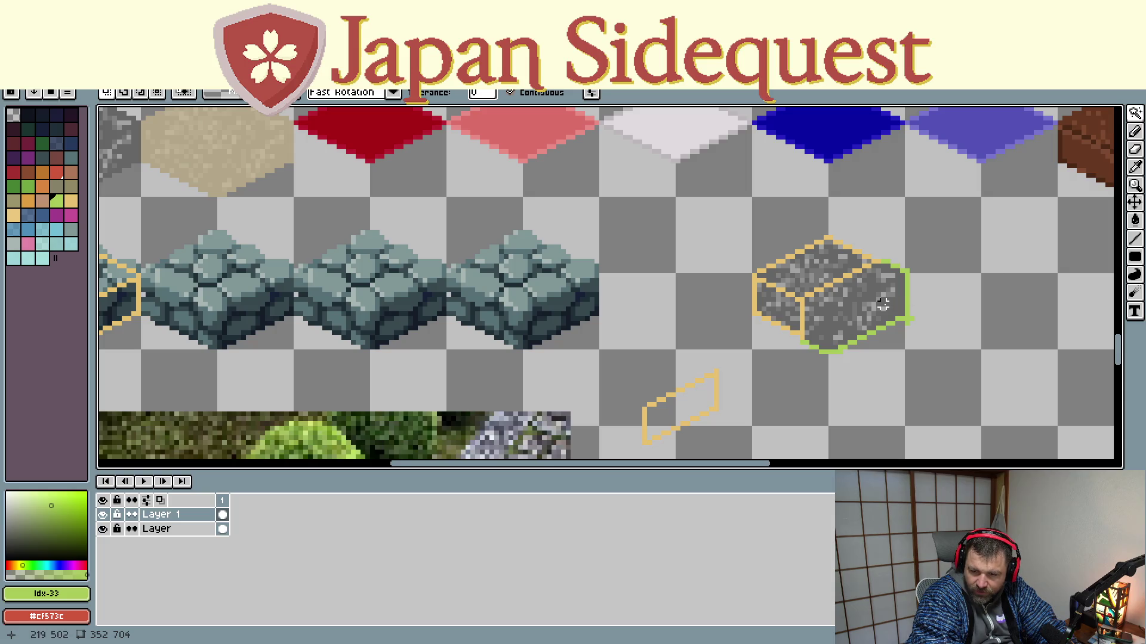
click(200, 529)
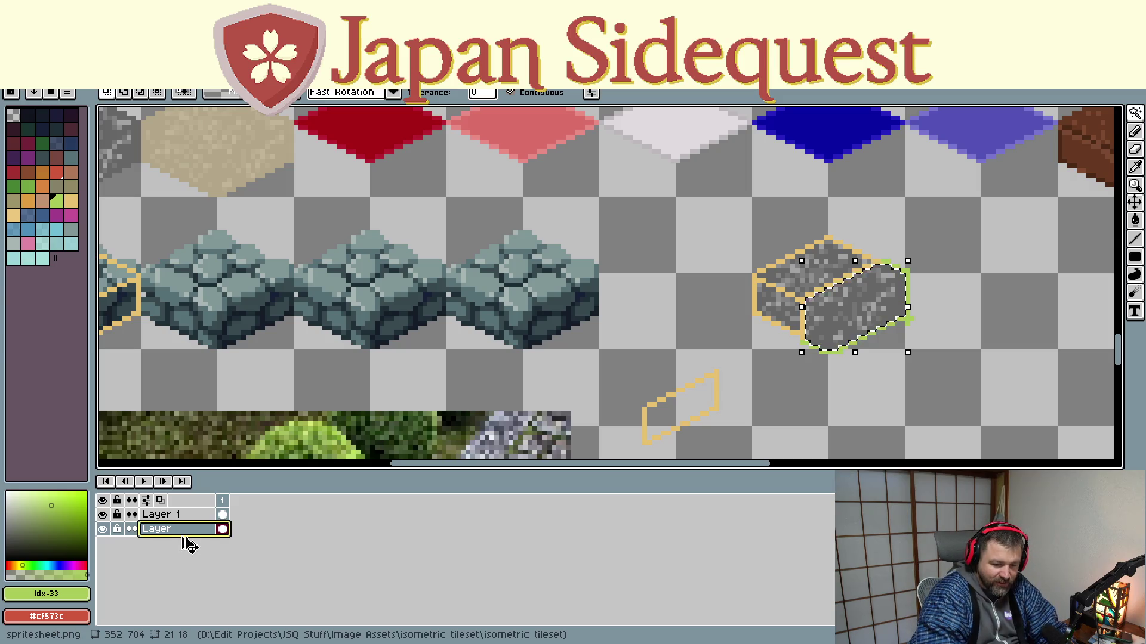
drag(188, 544, 477, 371)
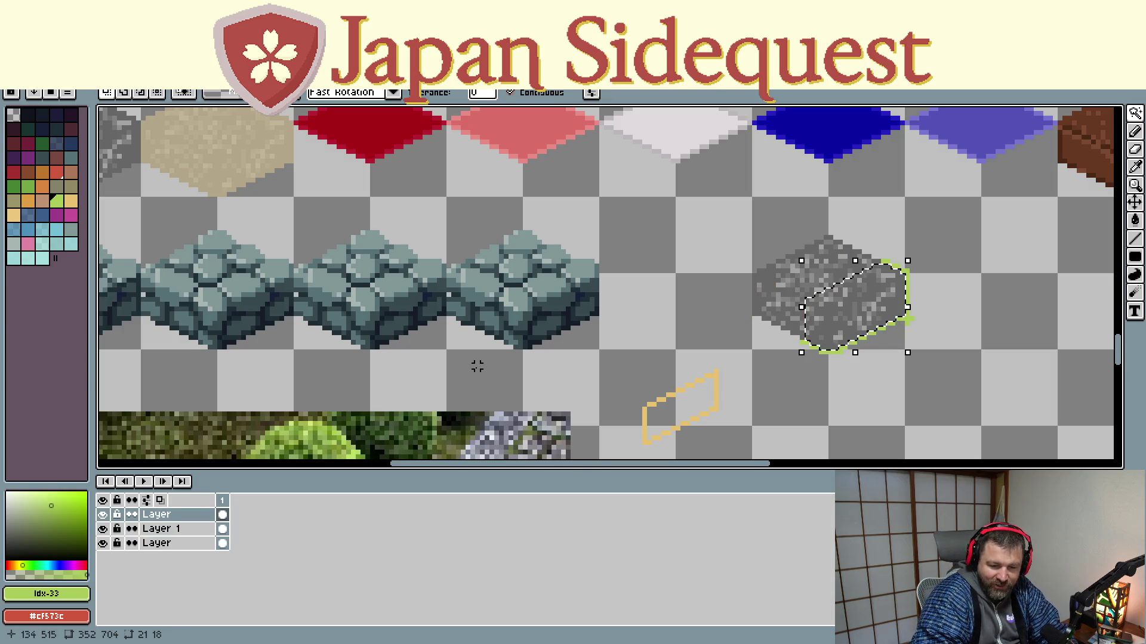
Step: Undo a misplaced stone copy, then transform and drag a copy of the face leftward
drag(853, 317, 660, 352)
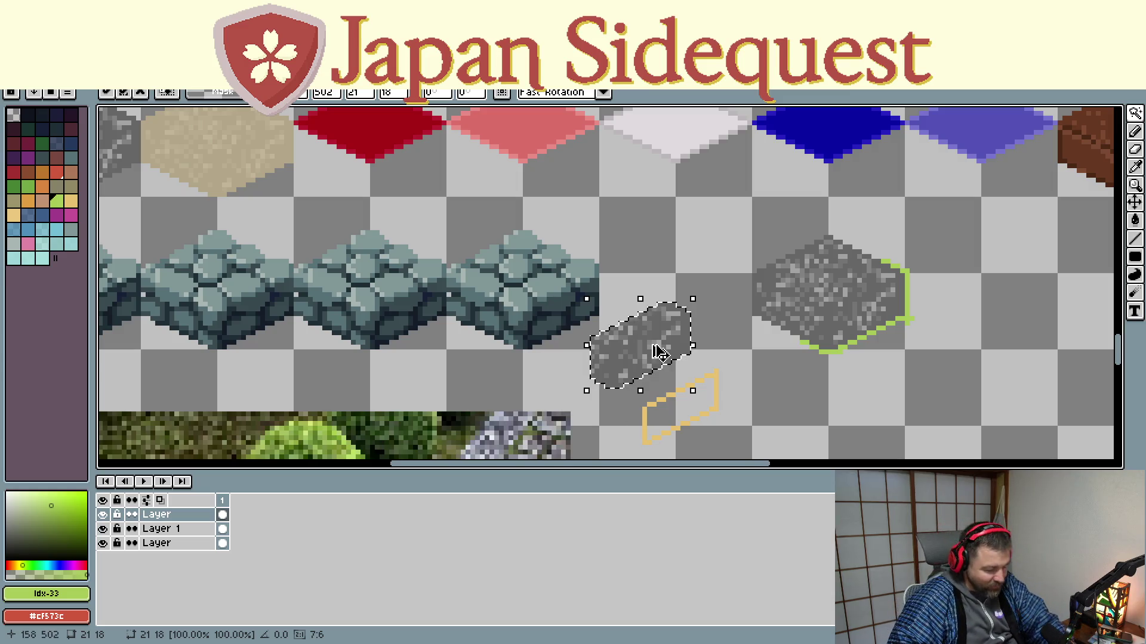
key(ctrl+z)
key(ctrl+z)
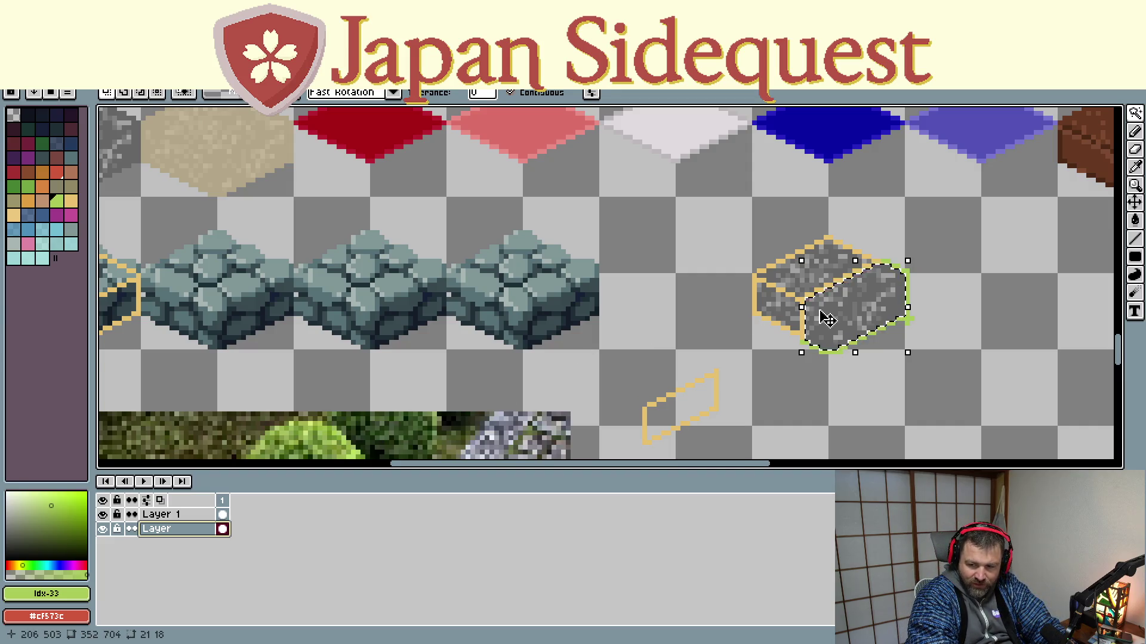
click(832, 316)
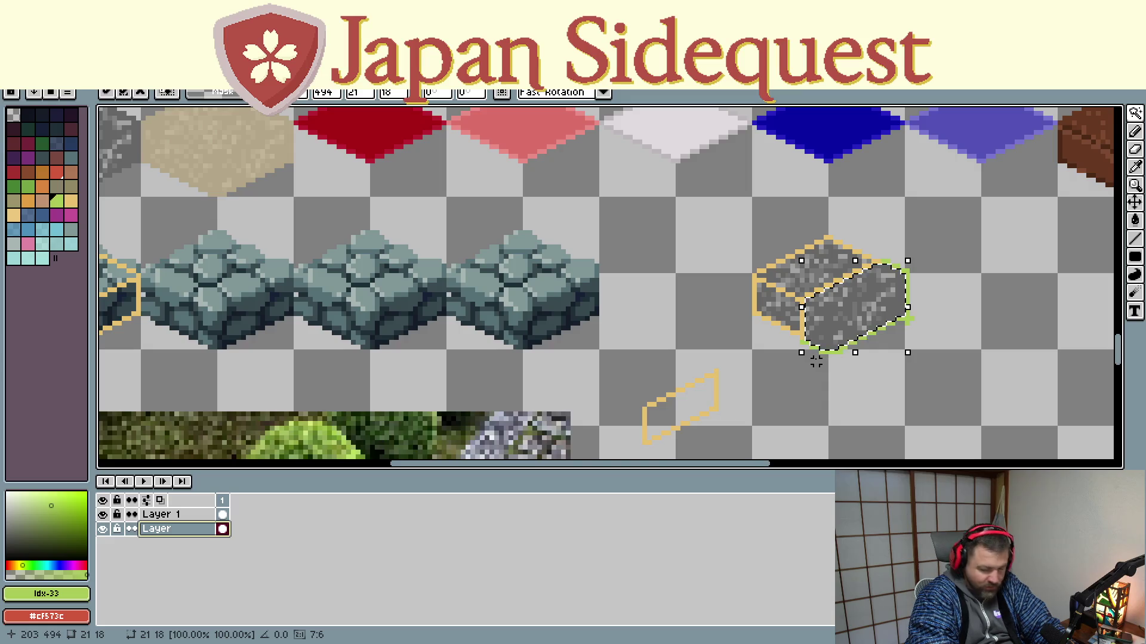
drag(850, 320, 634, 333)
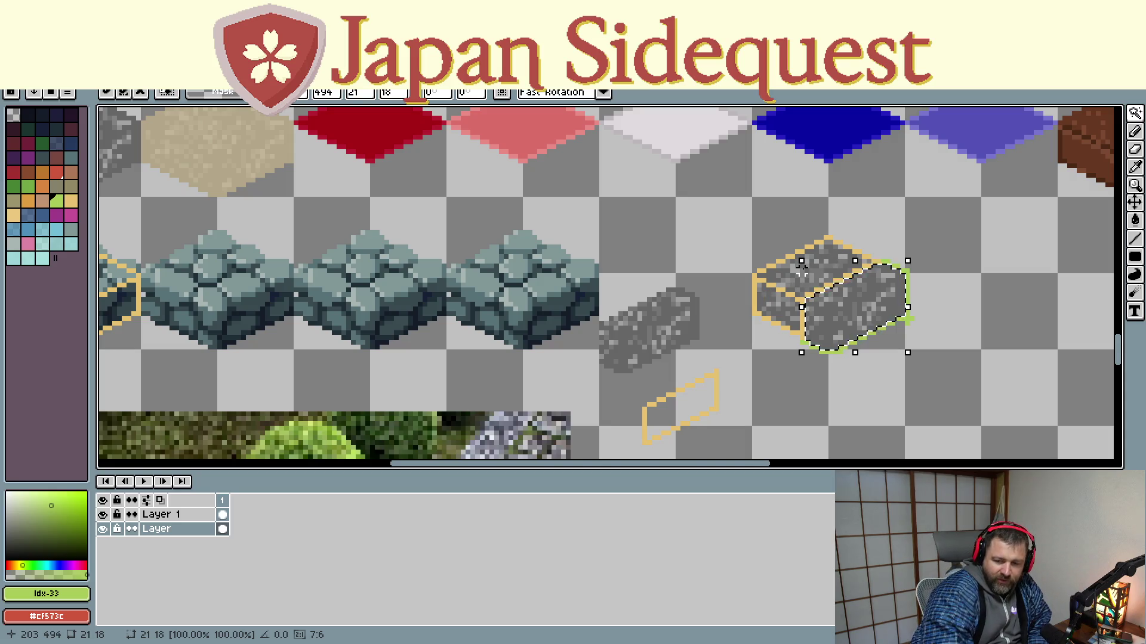
Step: Pan across the tileset to check the copied stone face, then fix it left of the grey block
drag(186, 304, 414, 354)
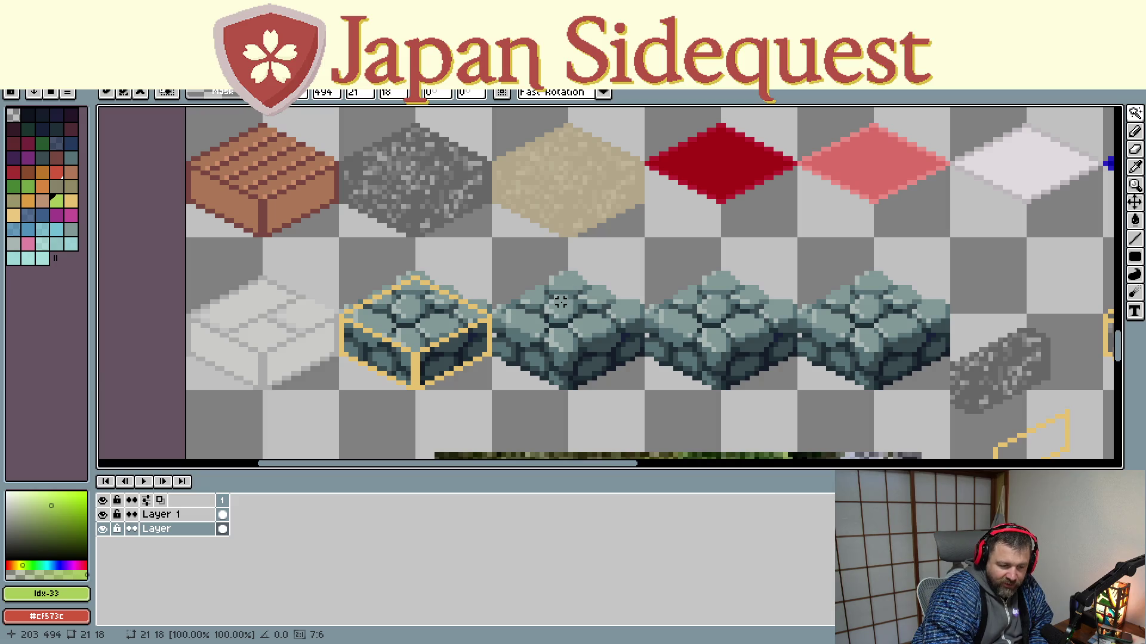
drag(660, 258, 249, 258)
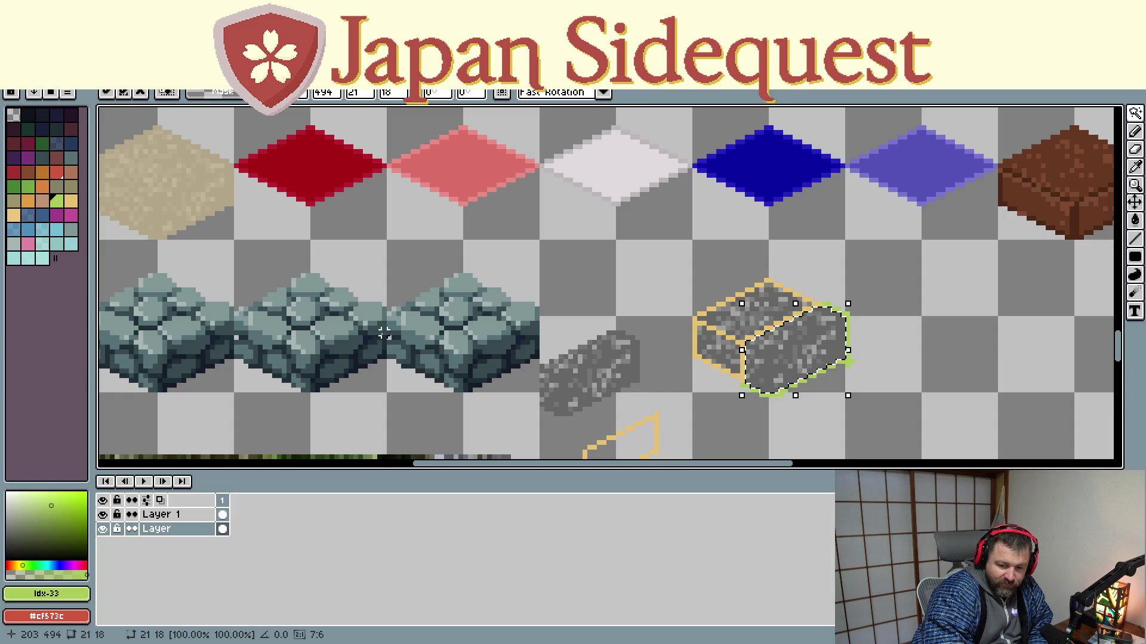
scroll(433, 349, left, 10)
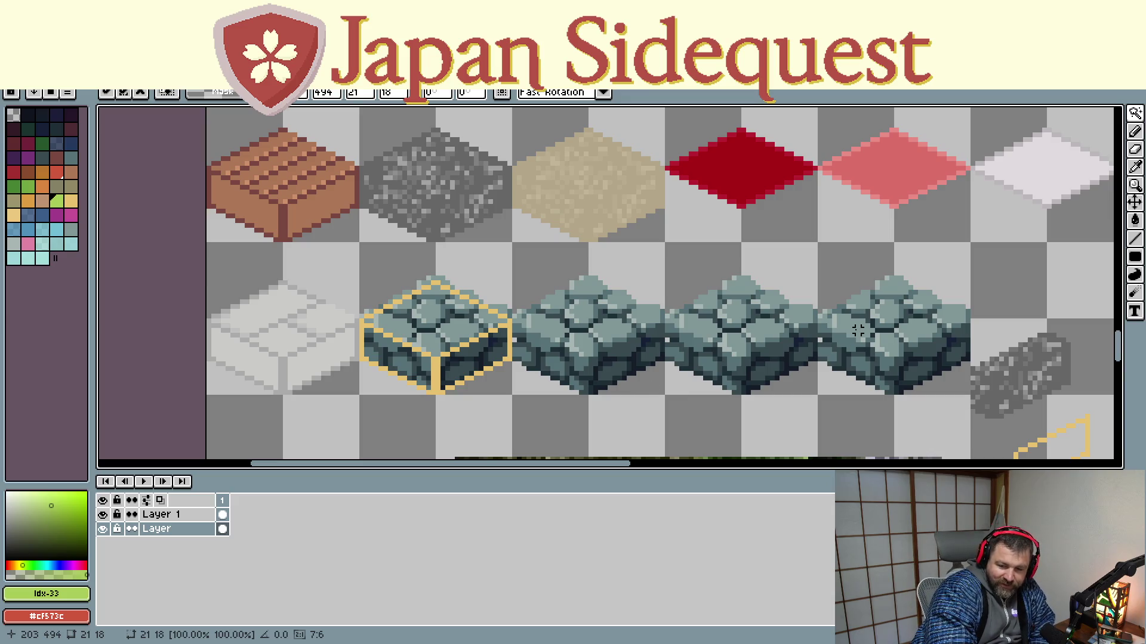
drag(850, 326, 710, 331)
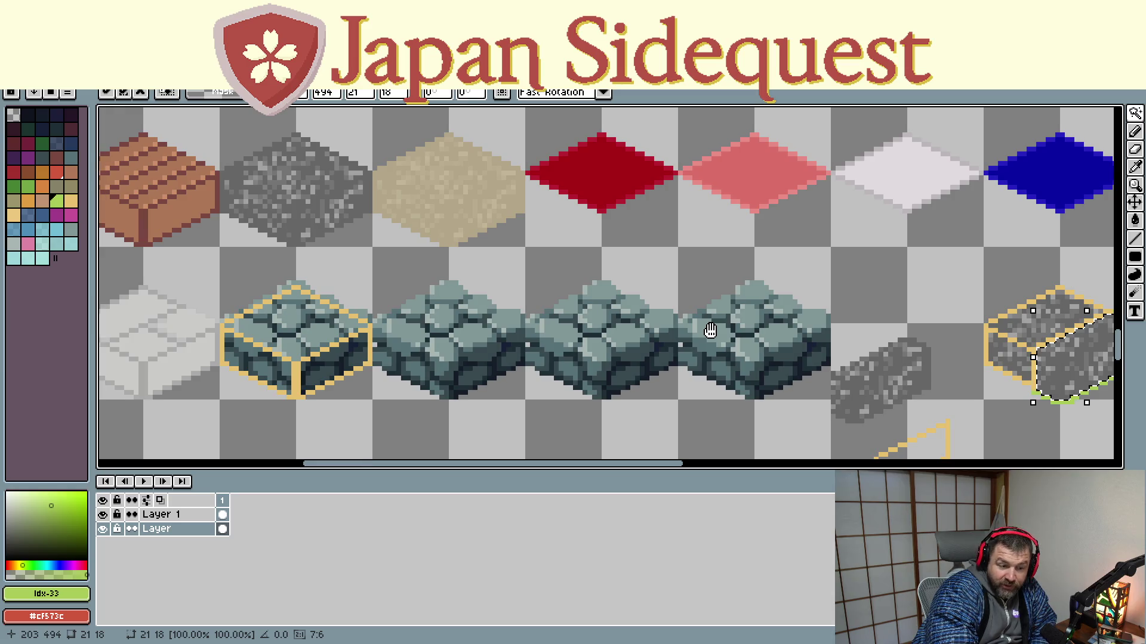
drag(710, 331, 706, 337)
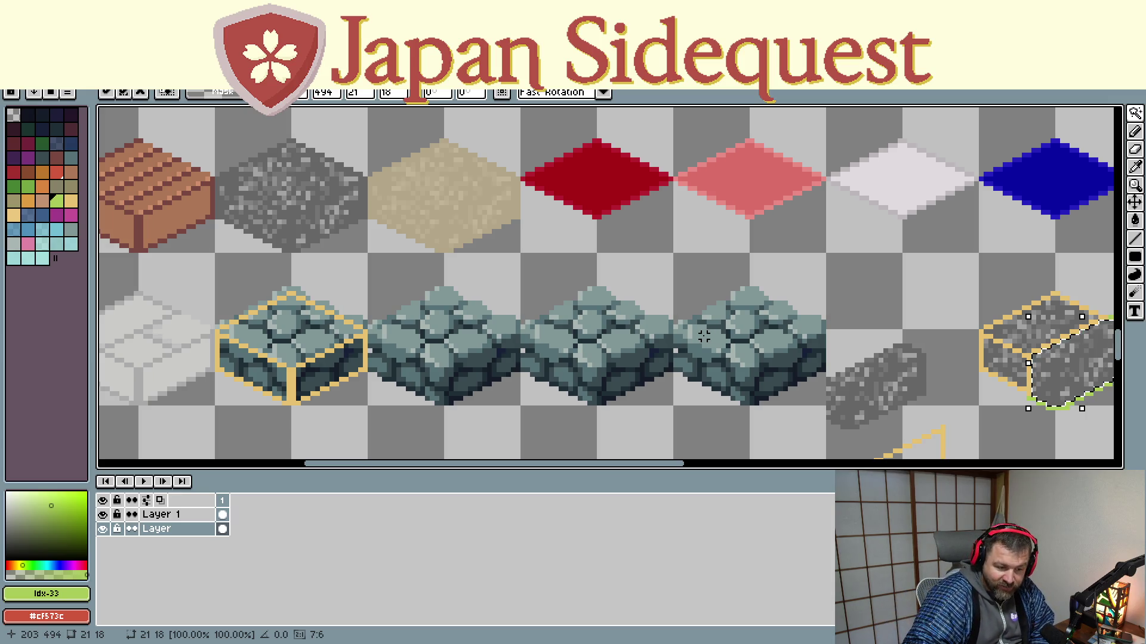
mouse_move(807, 273)
mouse_down()
mouse_move(806, 286)
mouse_move(682, 240)
mouse_up()
drag(762, 272, 662, 233)
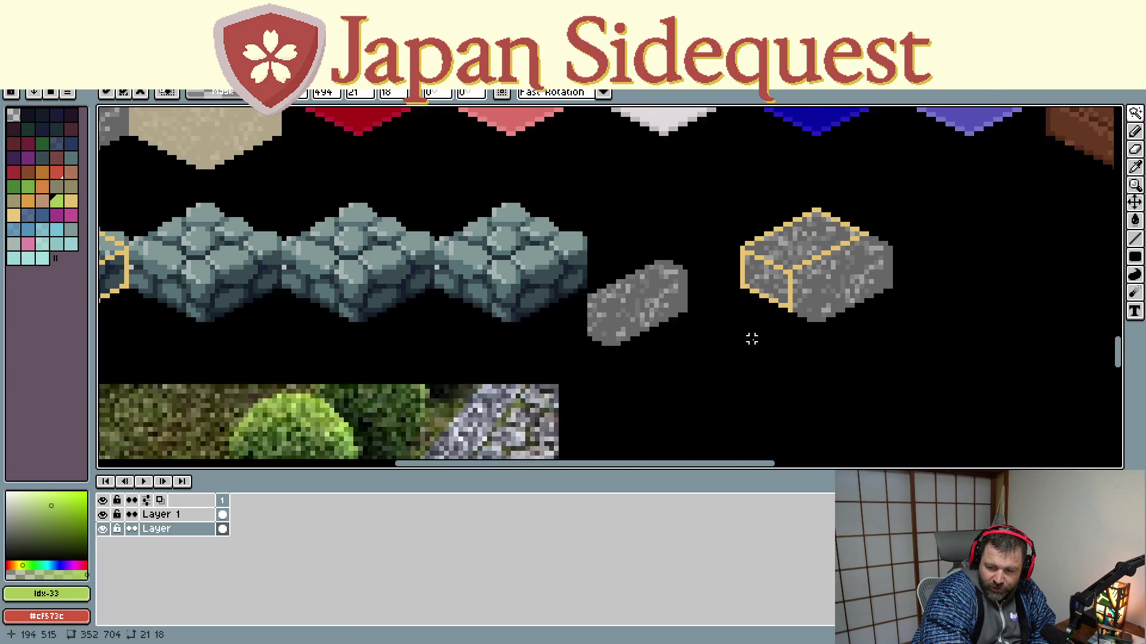
key(w)
click(755, 343)
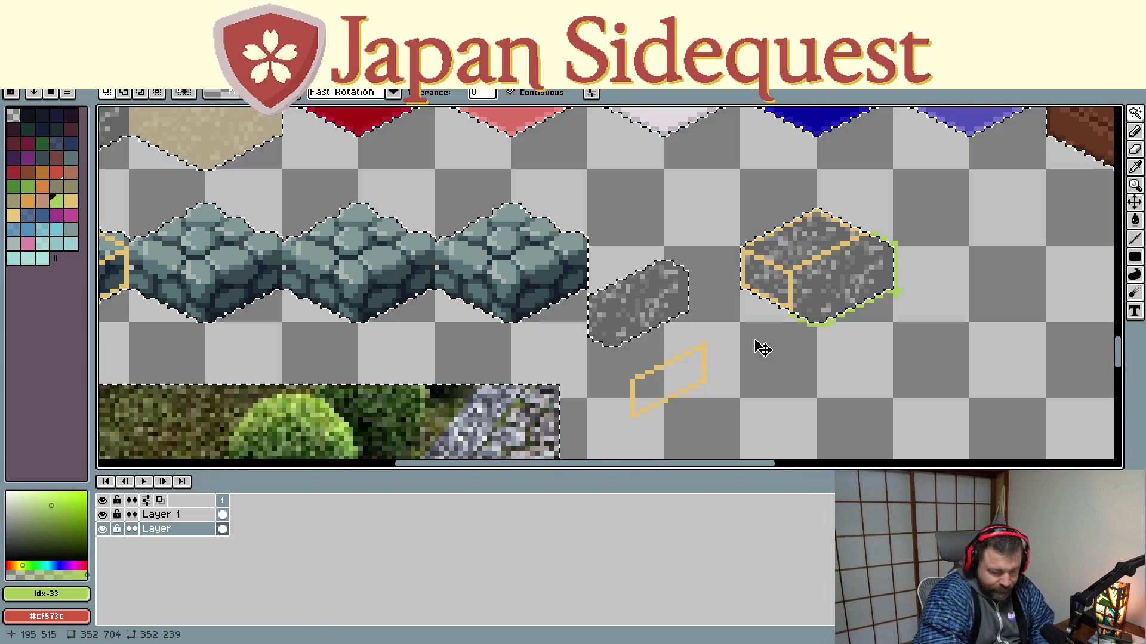
Step: Deselect, then marquee-delete the copied grey piece and its leftover grey pixels
key(ctrl+d)
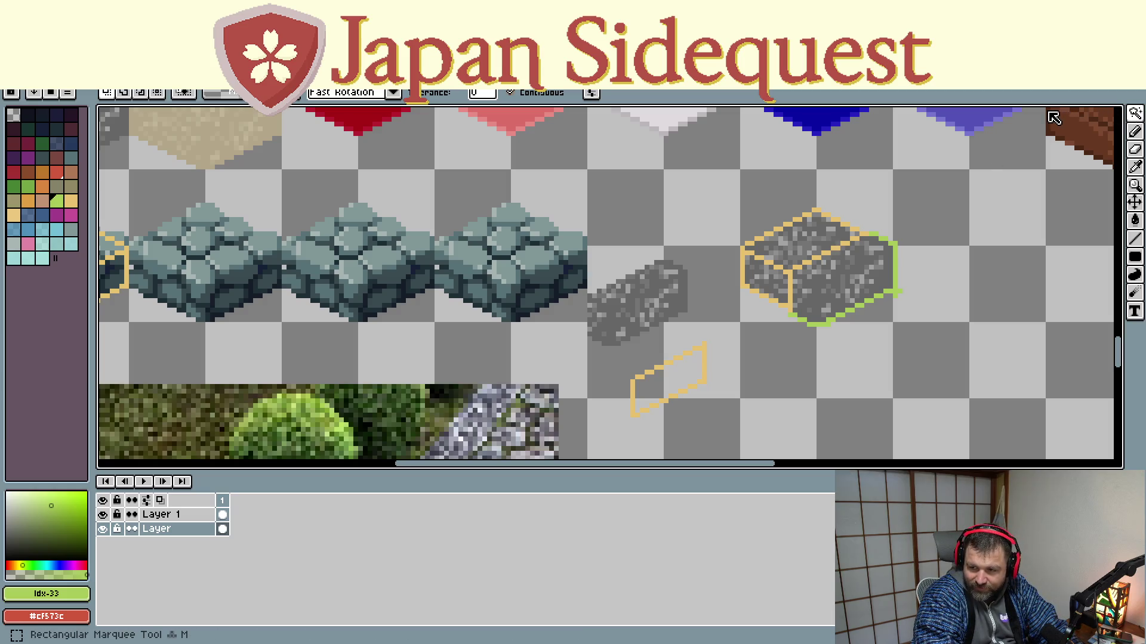
click(1134, 113)
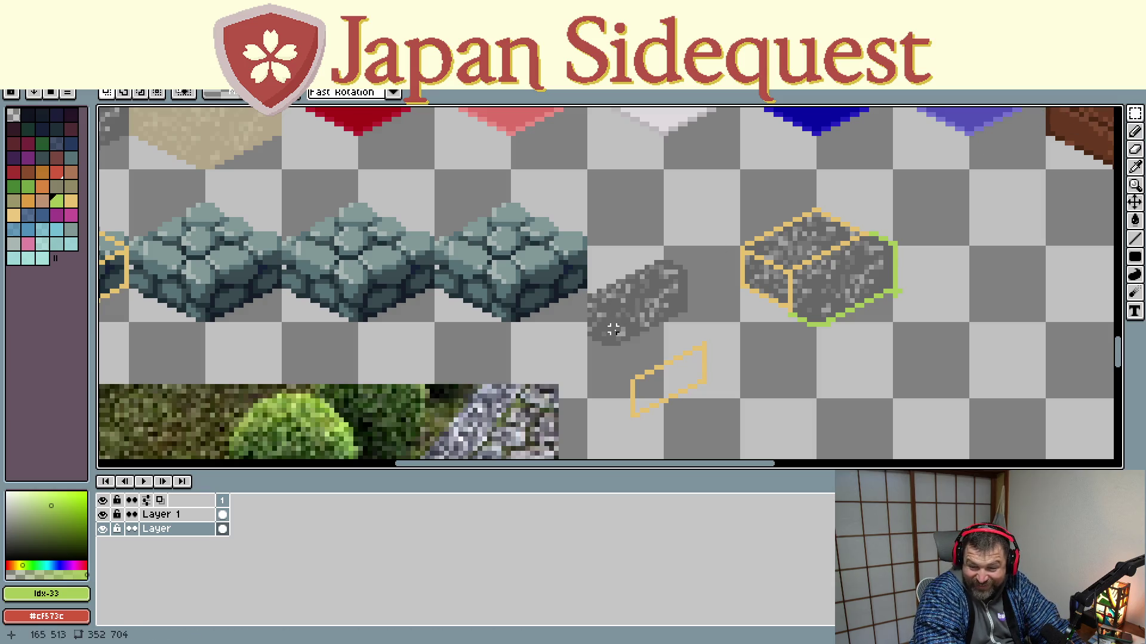
drag(594, 358, 691, 220)
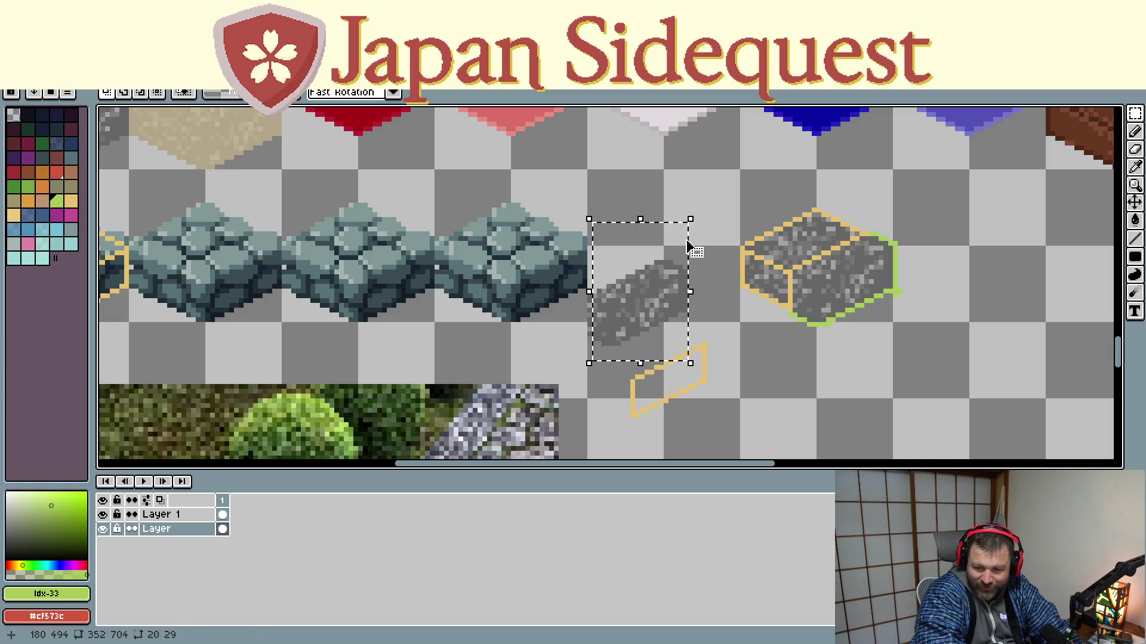
key(Delete)
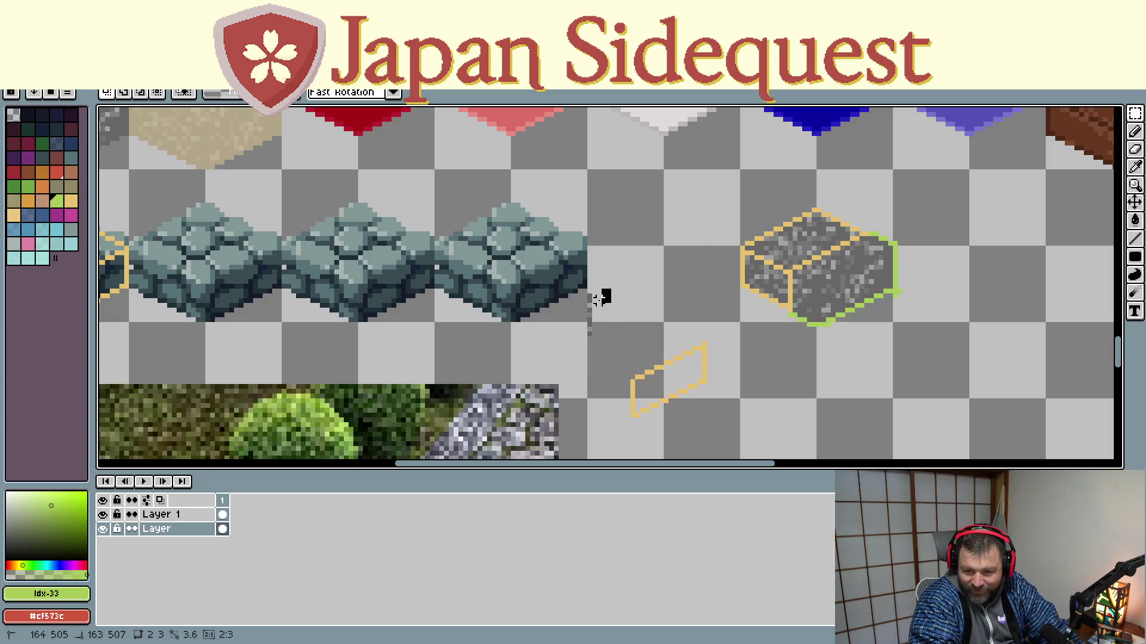
drag(610, 291, 587, 332)
click(583, 340)
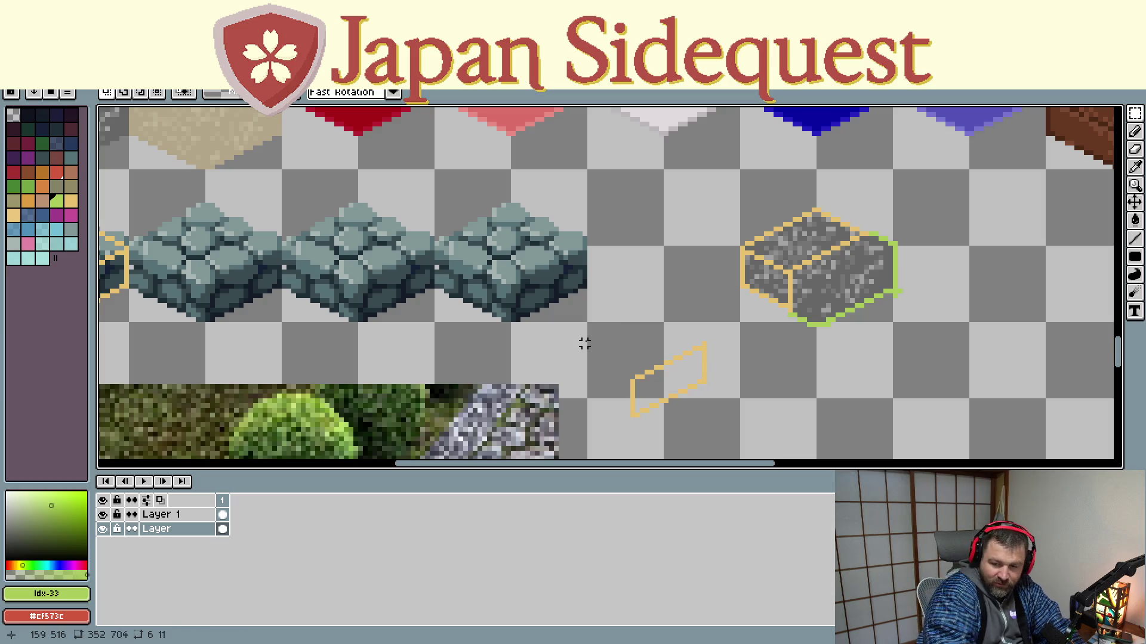
Step: Zoom out and delete the grey block's speckled fill, then select the yellow guide-outline layer
scroll(580, 348, down, 1)
scroll(603, 332, down, 1)
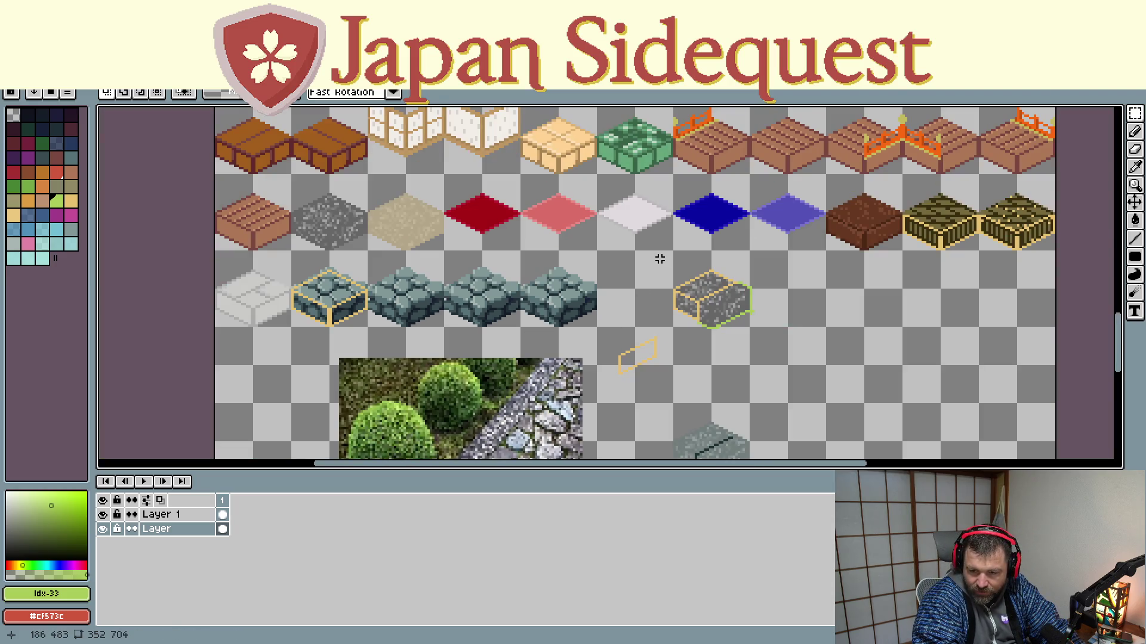
drag(660, 259, 768, 354)
key(Delete)
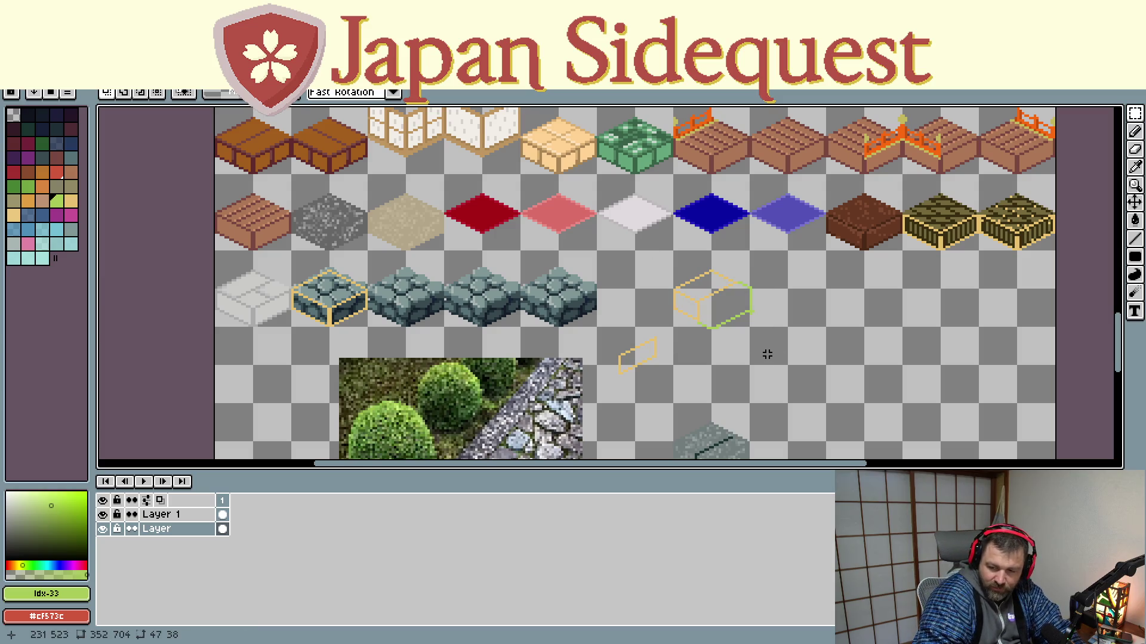
drag(599, 332, 678, 380)
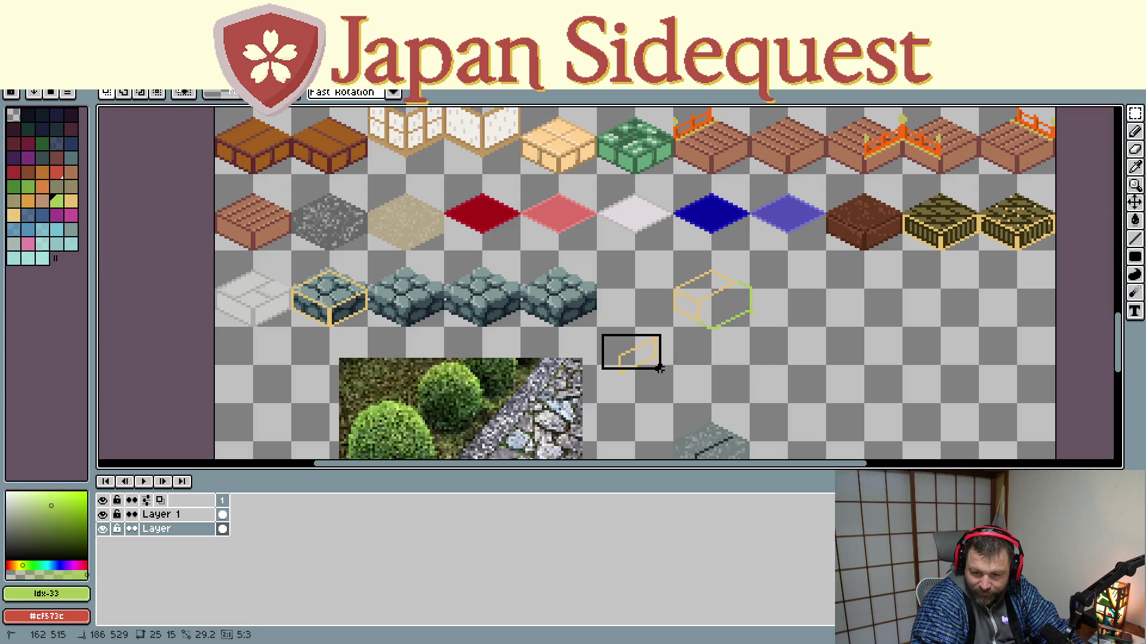
click(179, 516)
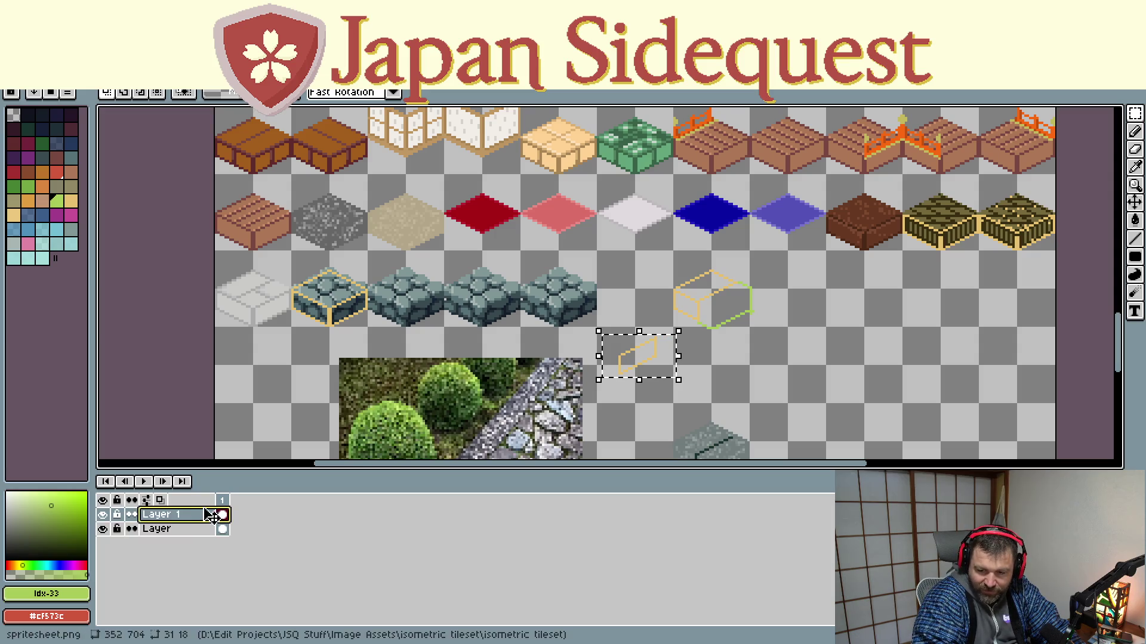
Step: Compare with the yellow guide outlines hidden and shown, then delete that layer
click(102, 516)
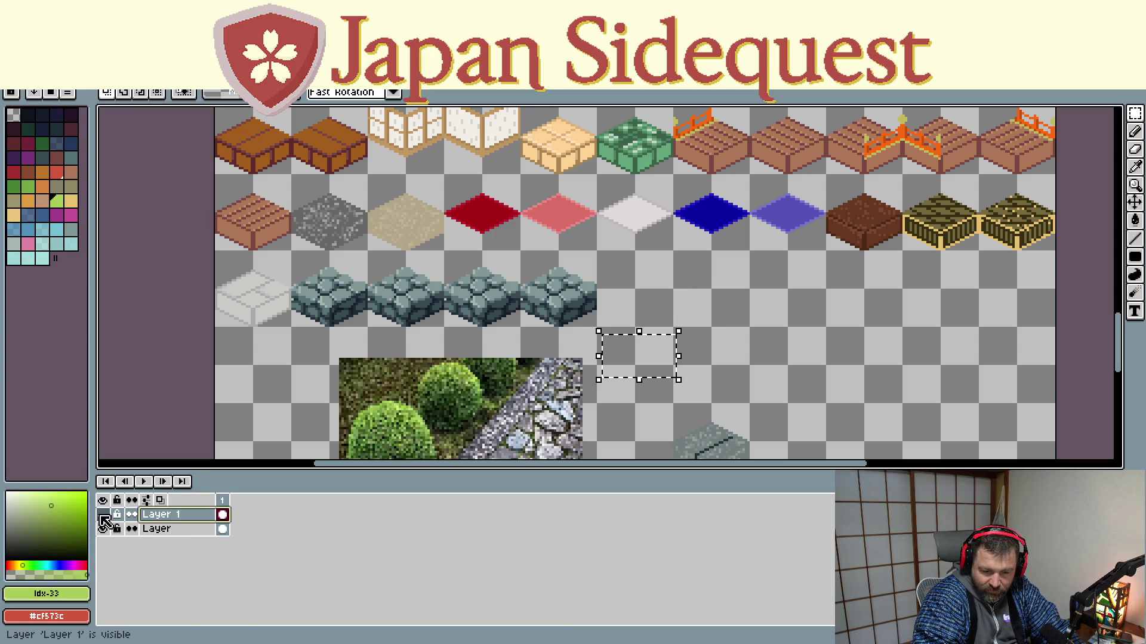
click(103, 516)
click(103, 516)
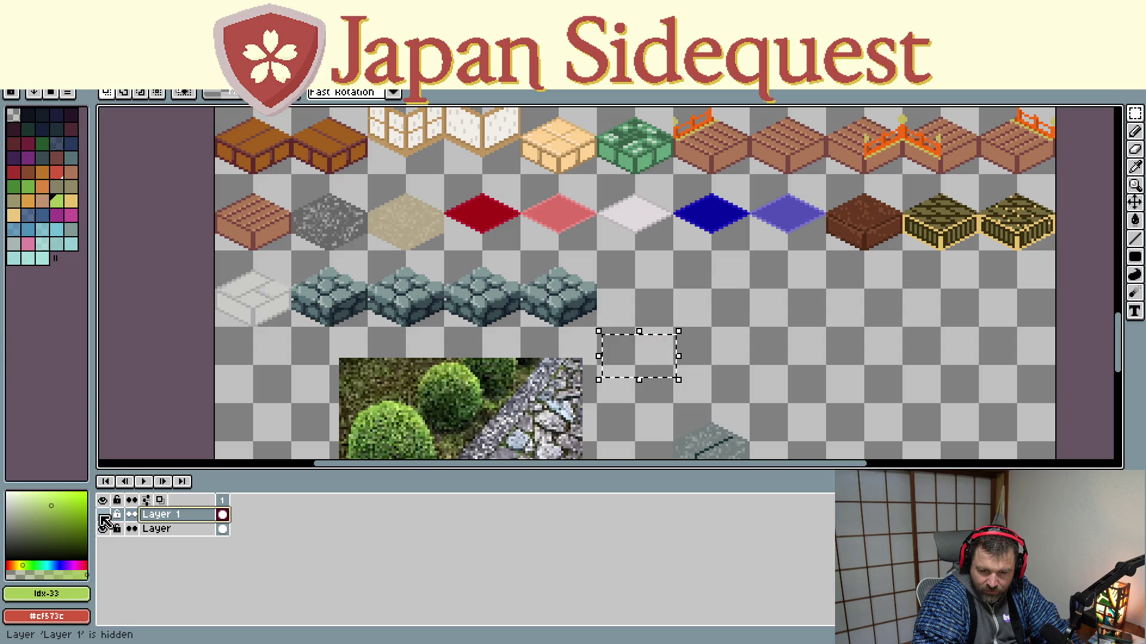
click(102, 515)
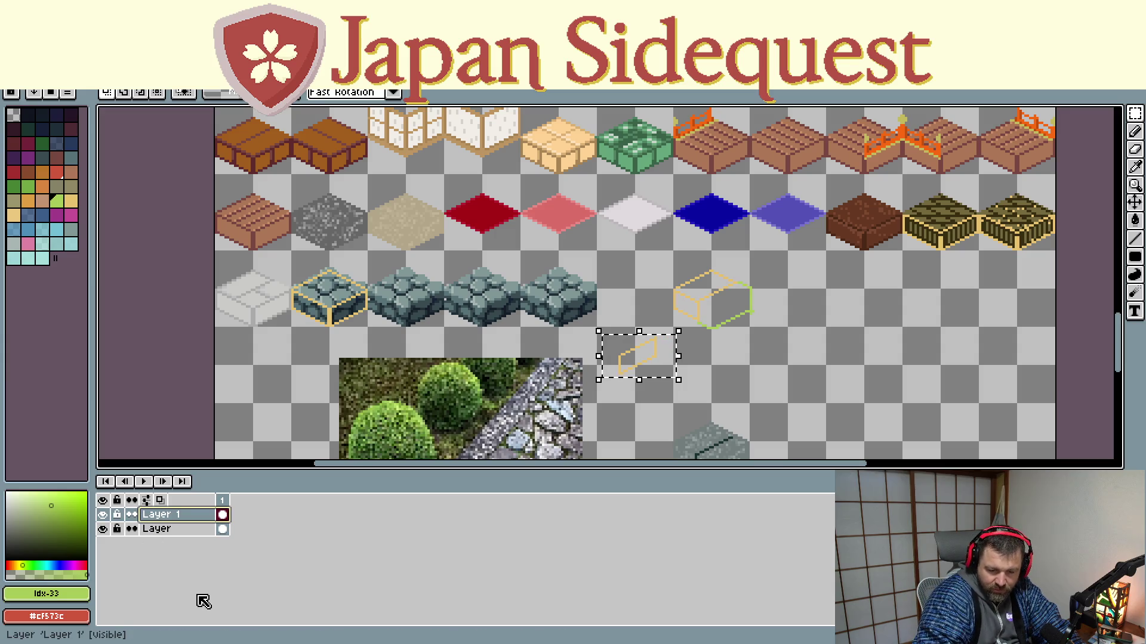
key(Delete)
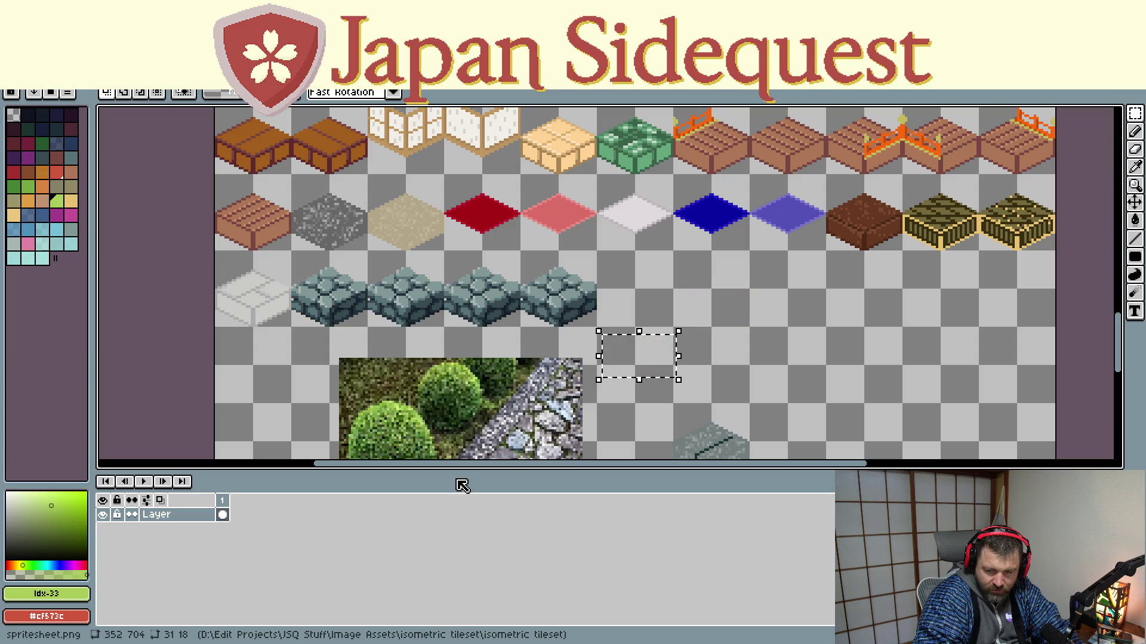
click(768, 323)
Step: Erase the stray grey iso tile beside the garden reference photo
scroll(738, 363, down, 3)
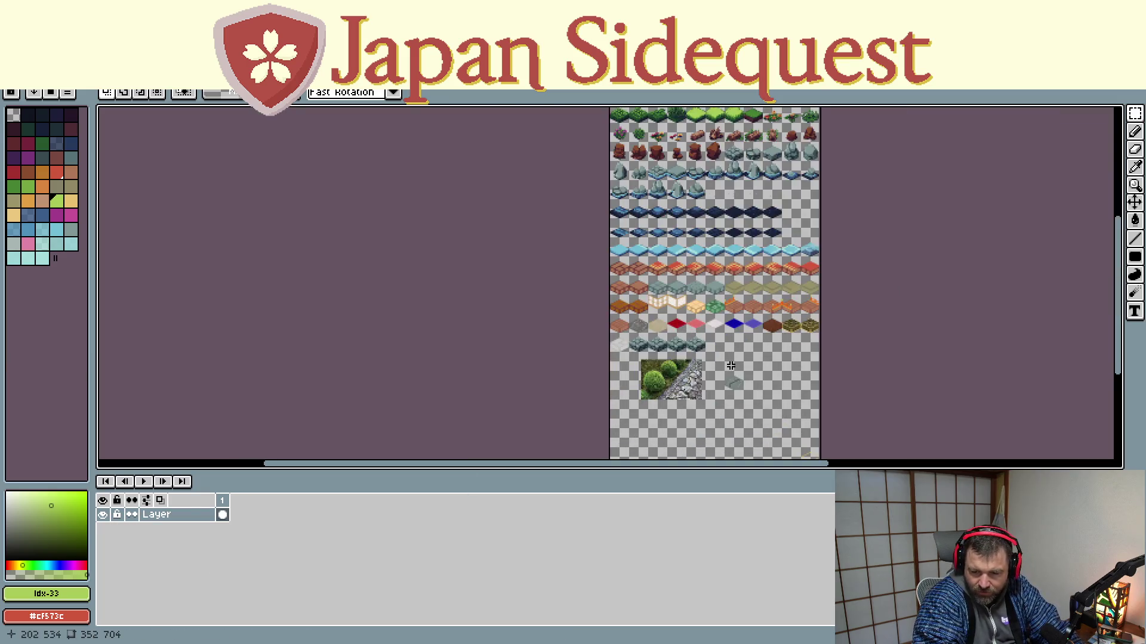
scroll(728, 379, up, 3)
drag(702, 342, 815, 444)
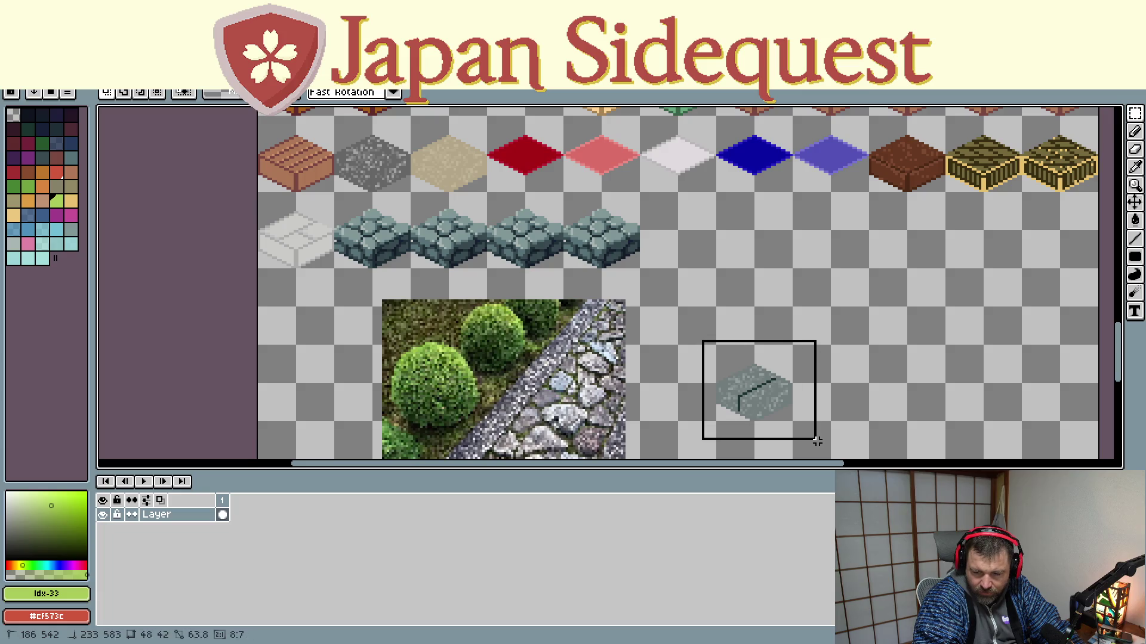
key(Delete)
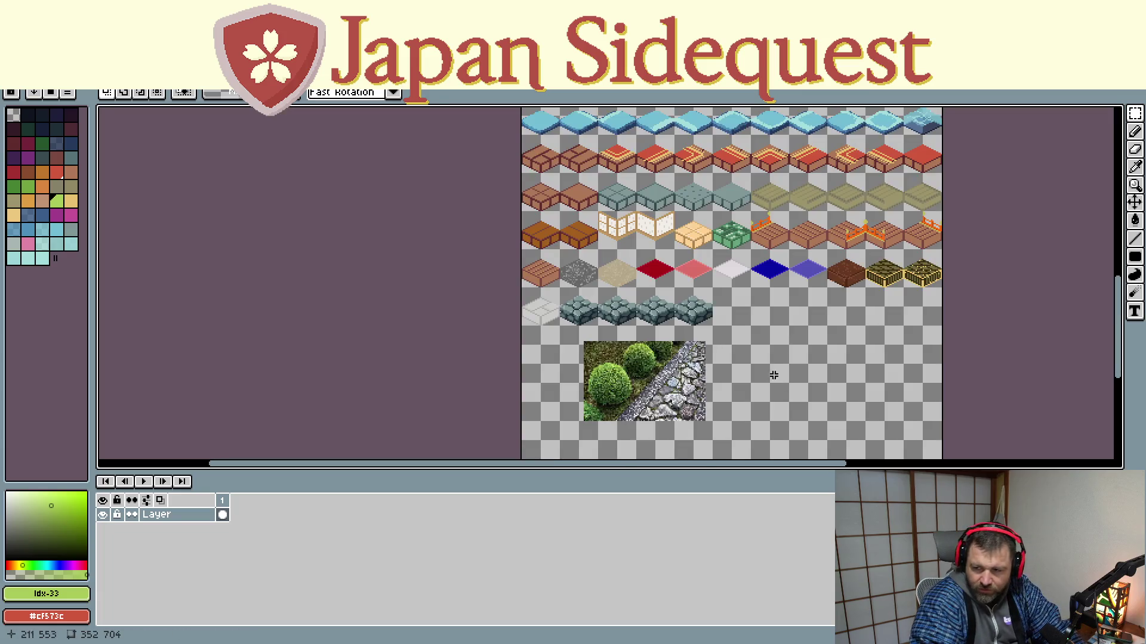
scroll(767, 375, down, 2)
scroll(768, 376, up, 3)
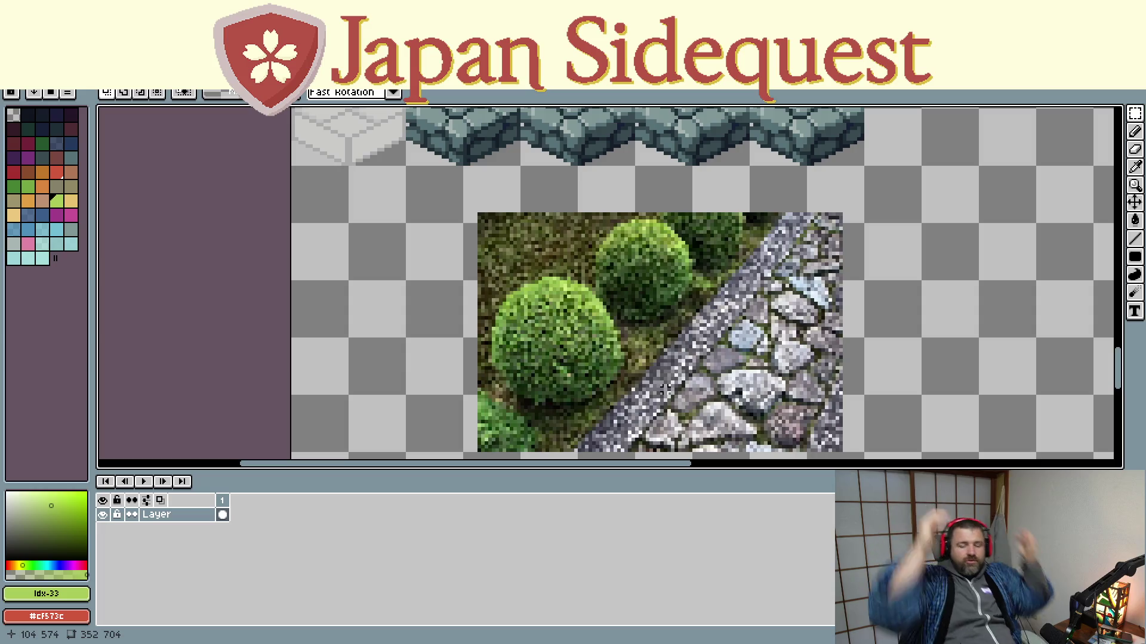
scroll(568, 303, down, 1)
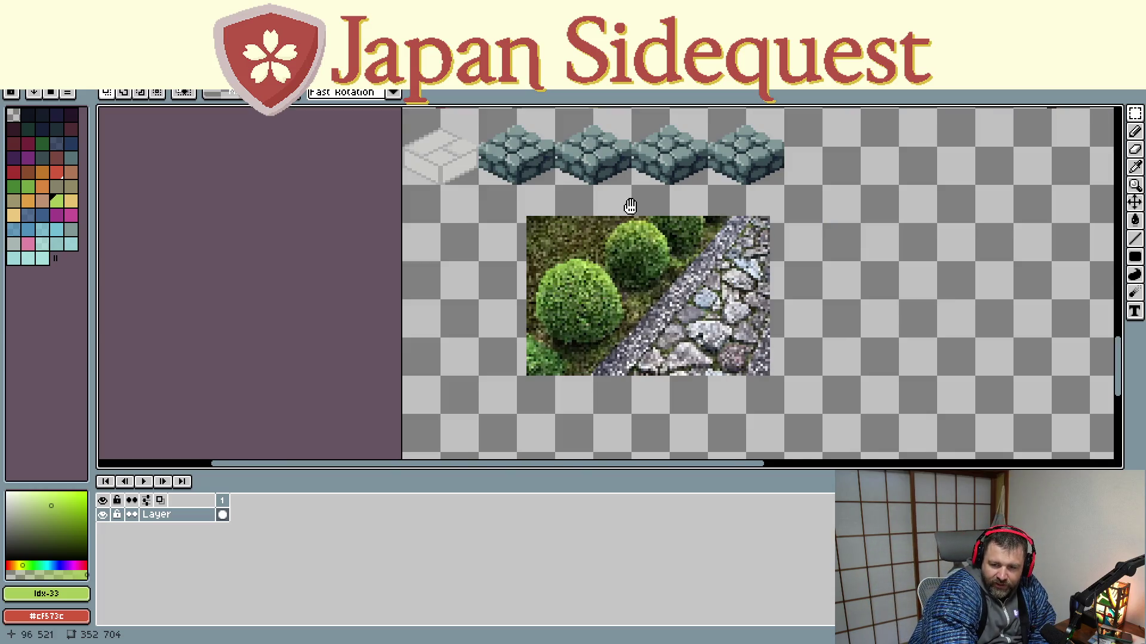
scroll(545, 385, up, 4)
scroll(541, 380, down, 3)
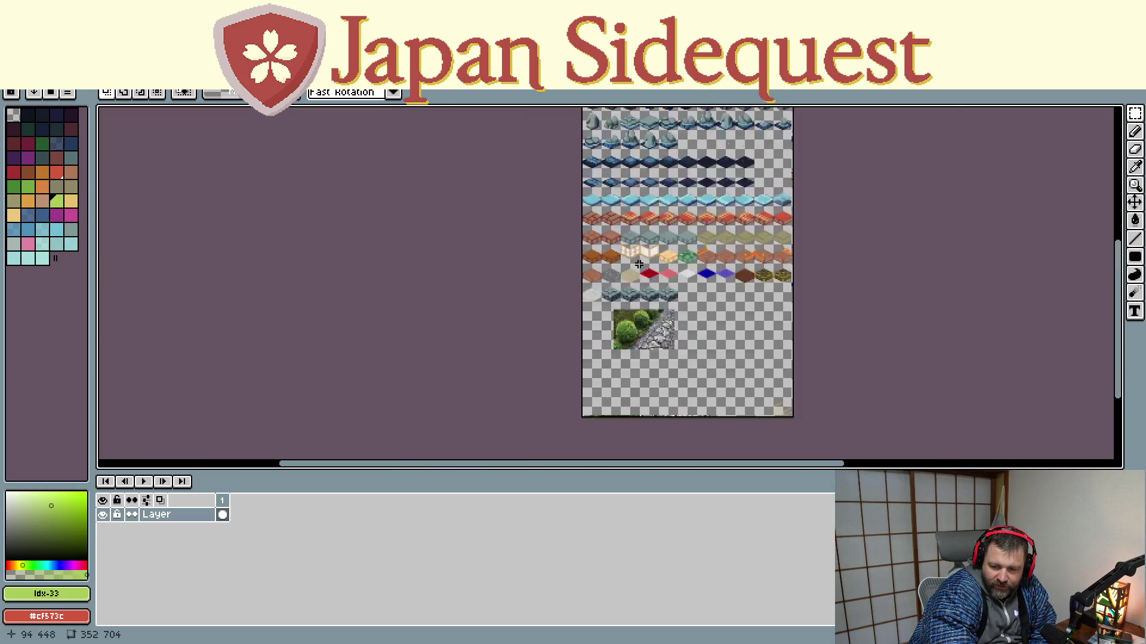
scroll(636, 183, up, 3)
scroll(636, 183, up, 1)
scroll(636, 183, up, 1)
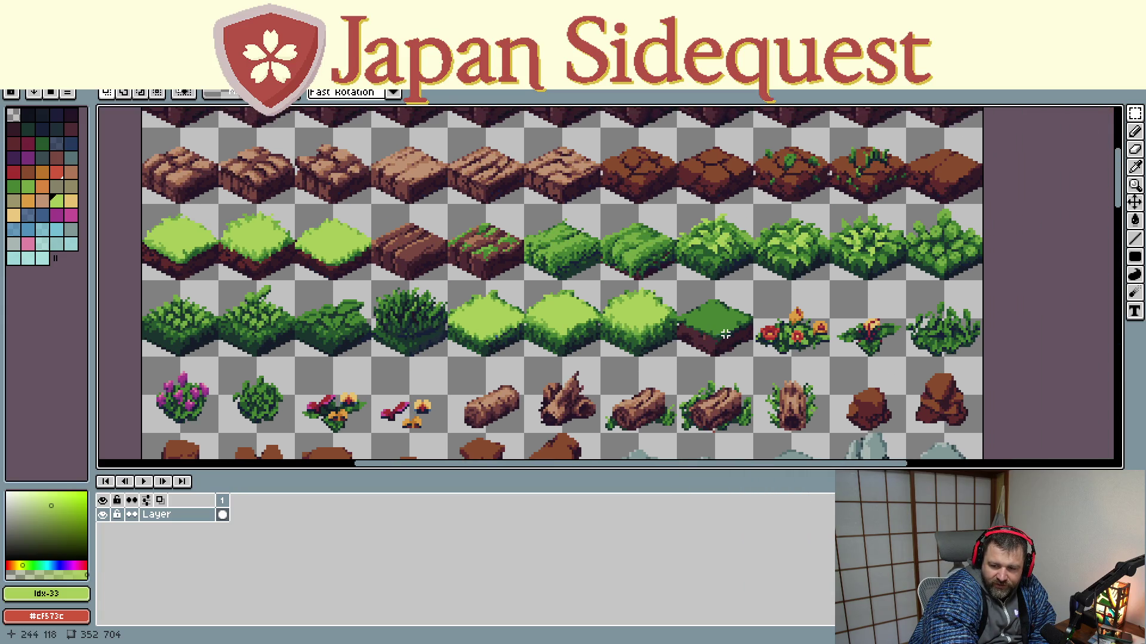
mouse_move(587, 320)
mouse_down()
mouse_move(674, 402)
mouse_move(692, 162)
mouse_up()
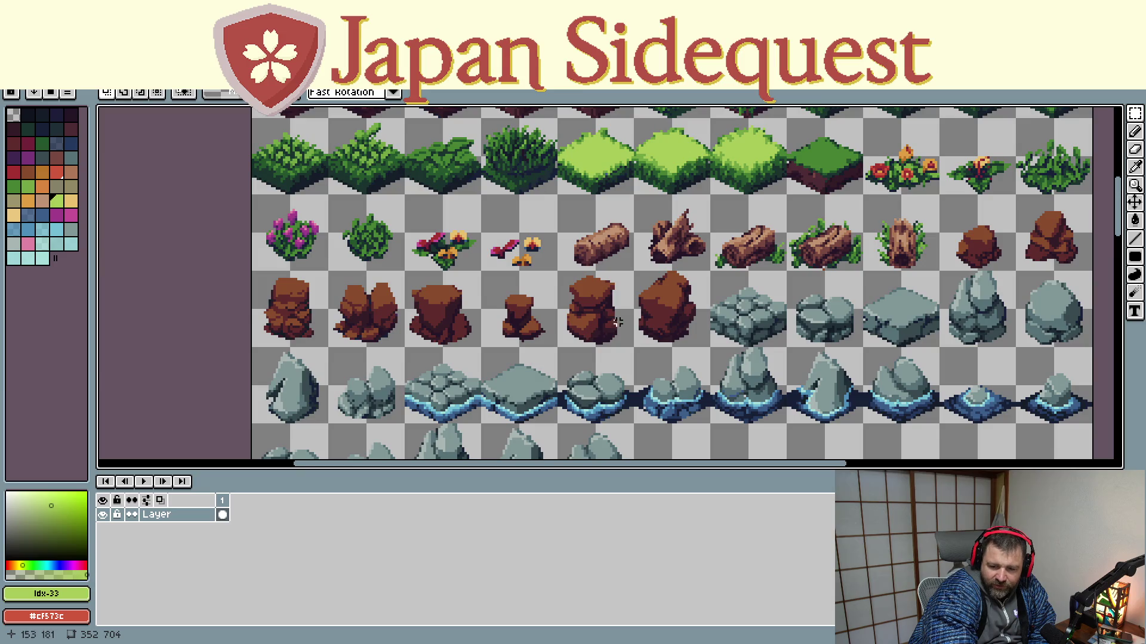
scroll(561, 340, down, 1)
scroll(561, 341, down, 3)
scroll(560, 340, down, 3)
scroll(561, 341, down, 3)
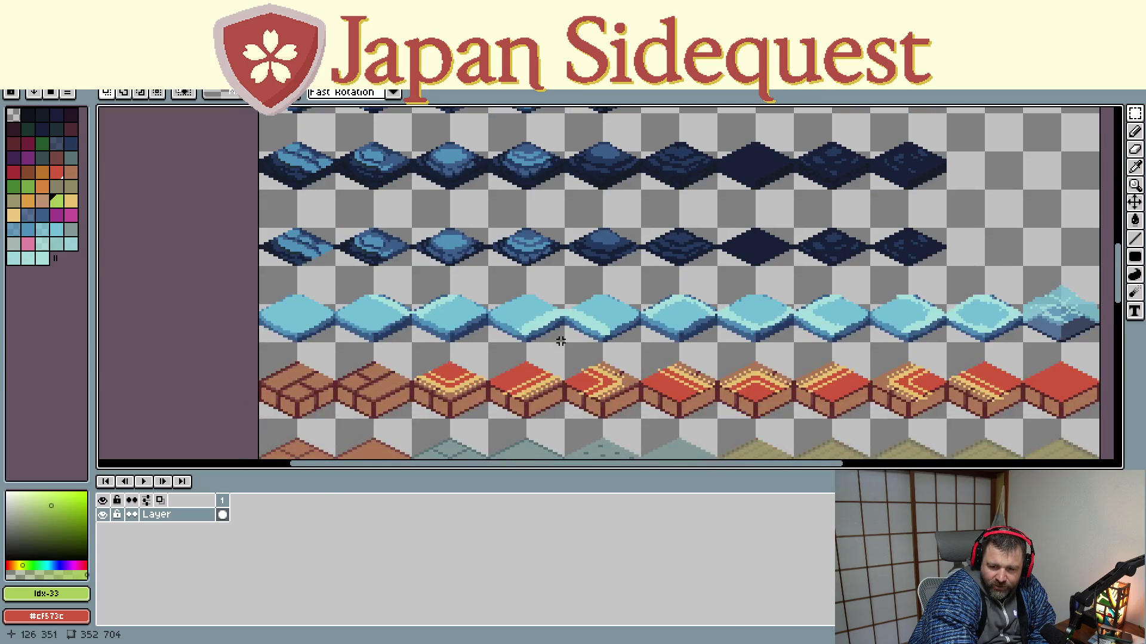
scroll(561, 341, down, 3)
scroll(585, 347, down, 1)
scroll(573, 329, down, 2)
drag(573, 329, 587, 264)
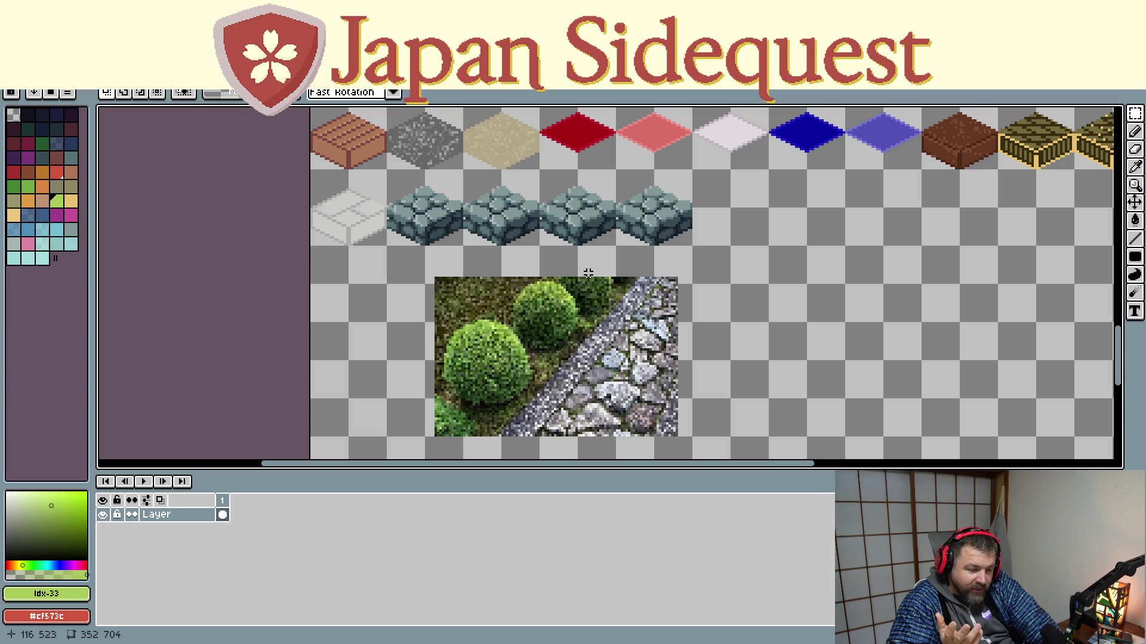
scroll(638, 298, up, 5)
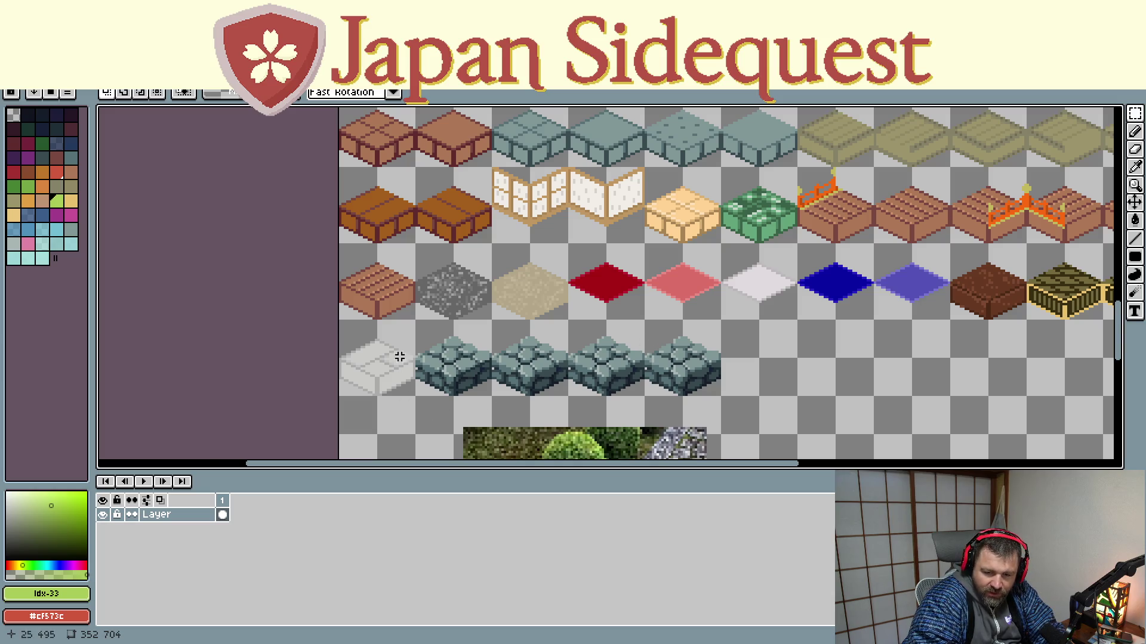
scroll(562, 338, left, 4)
scroll(562, 339, up, 2)
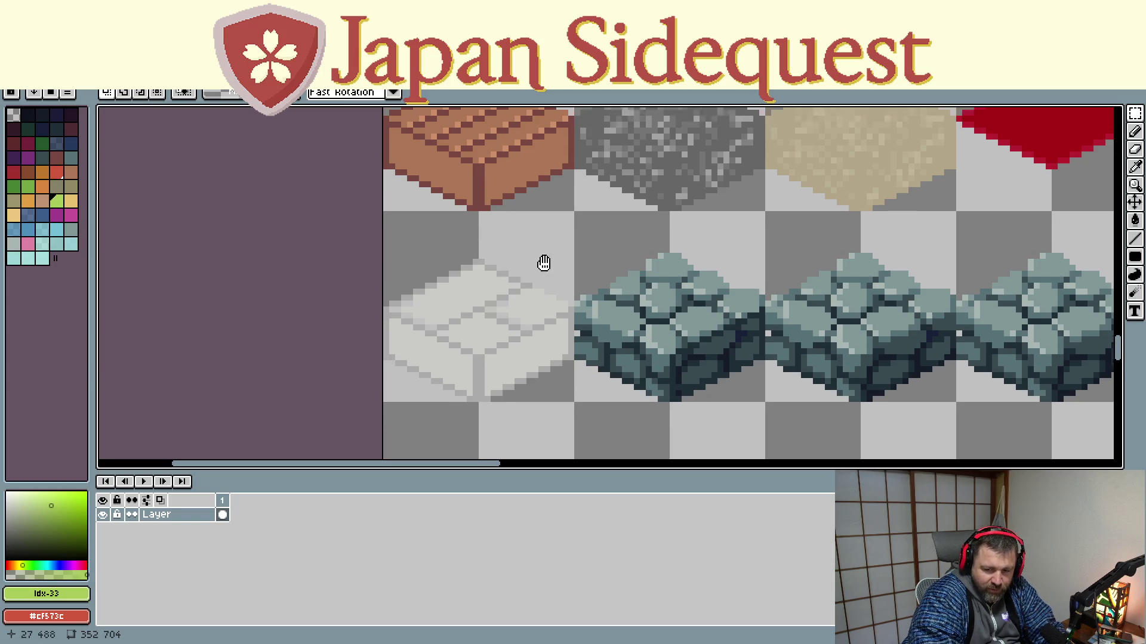
scroll(541, 261, up, 4)
scroll(524, 255, up, 4)
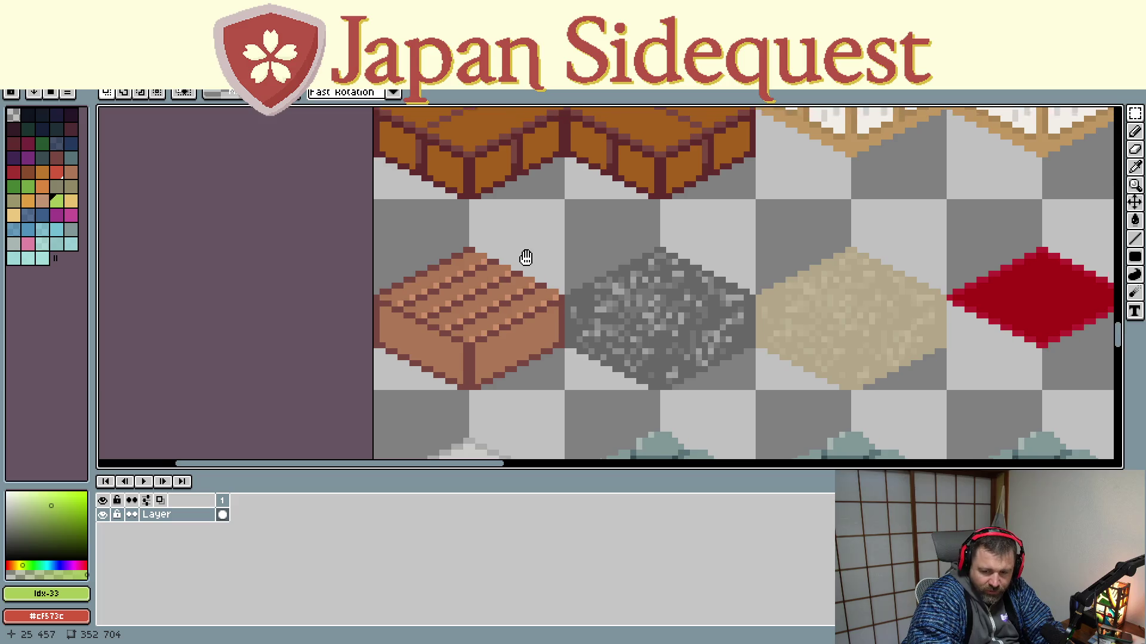
scroll(515, 344, down, 1)
scroll(524, 310, up, 3)
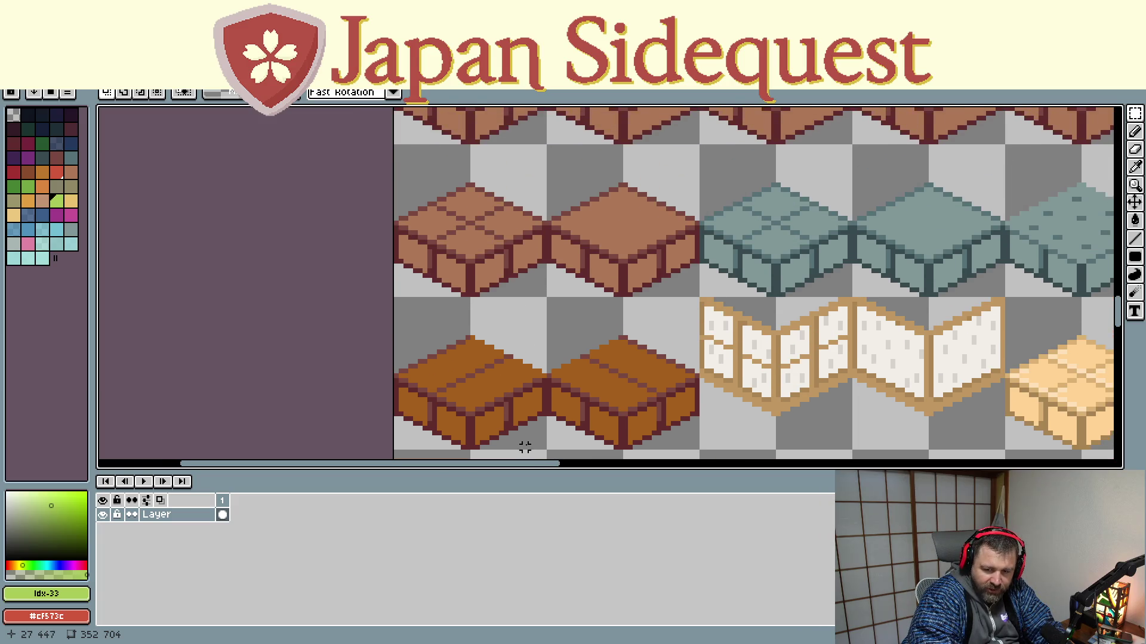
scroll(529, 406, down, 1)
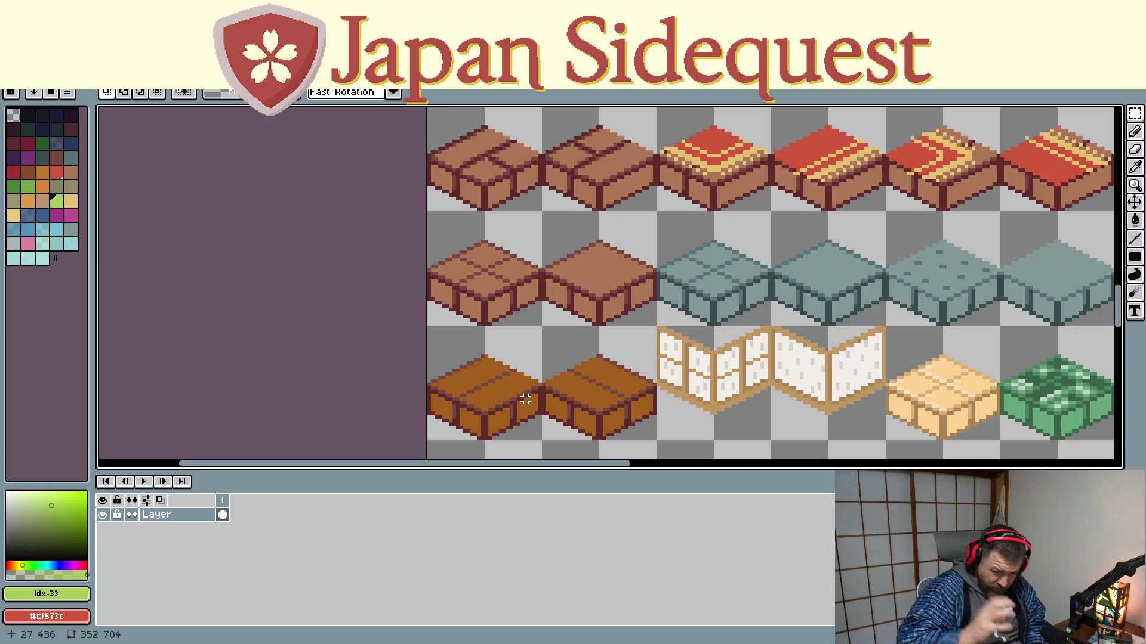
scroll(589, 349, down, 1)
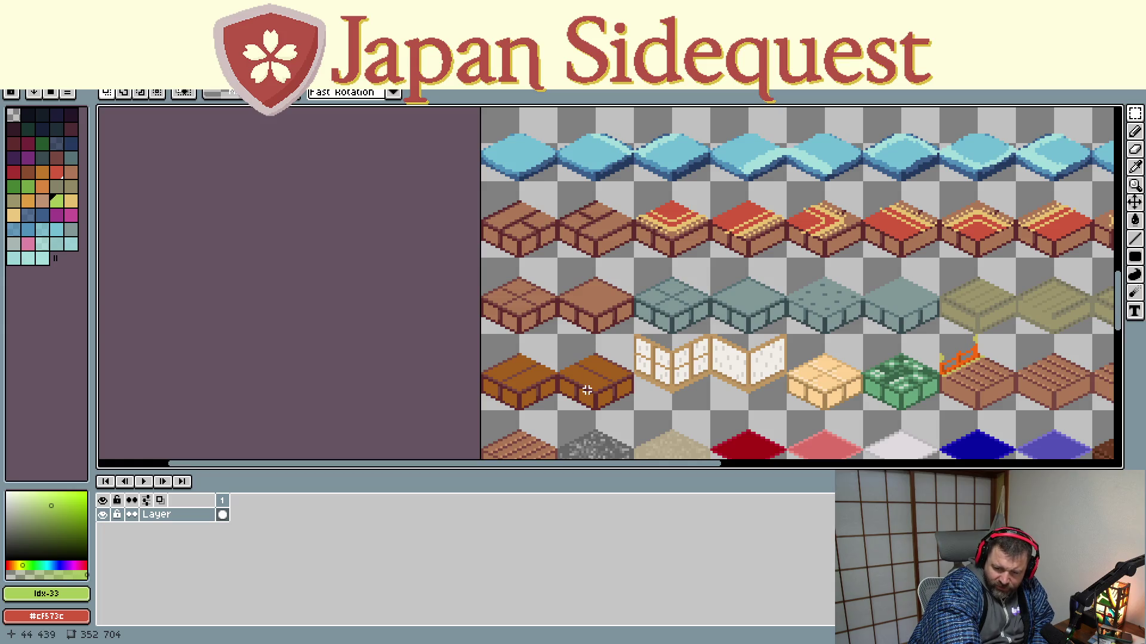
scroll(619, 298, down, 3)
scroll(619, 298, down, 1)
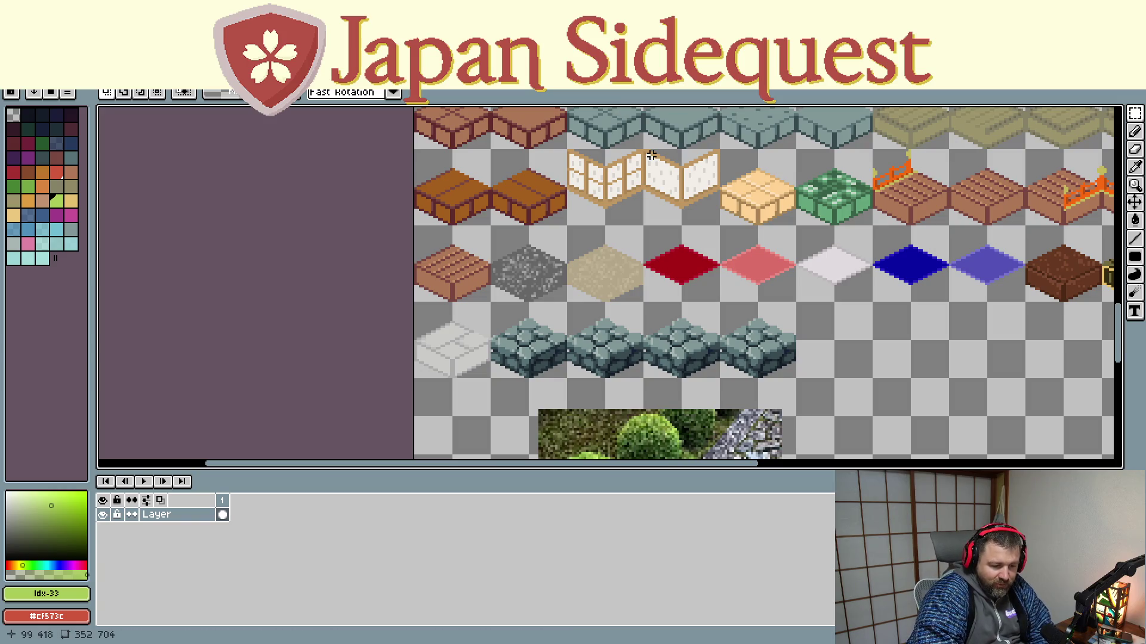
scroll(686, 282, down, 2)
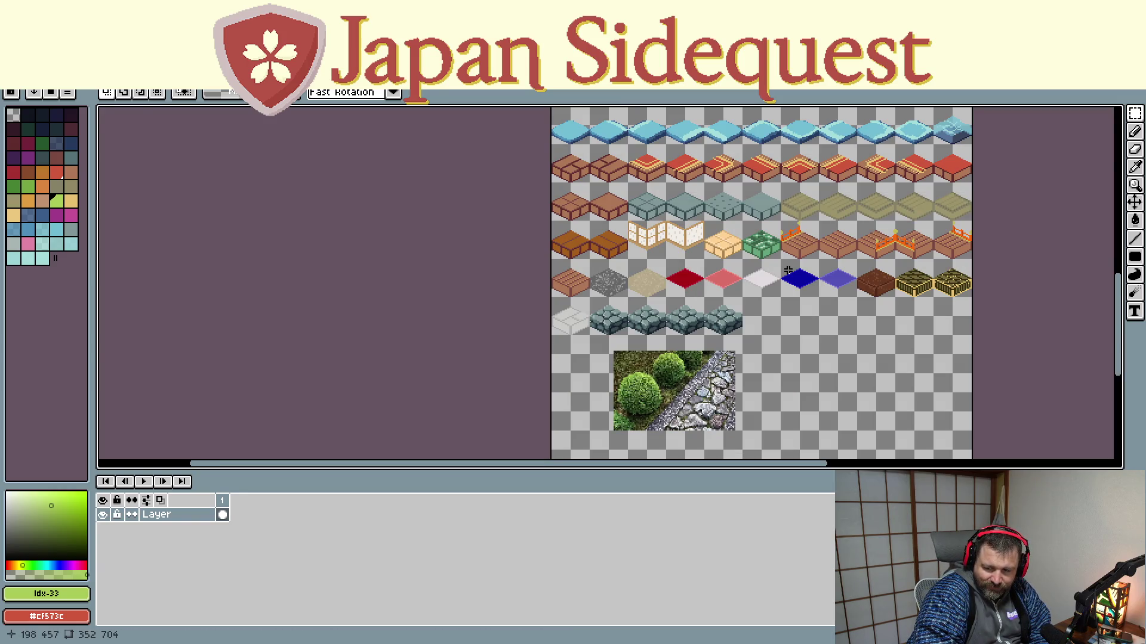
mouse_move(786, 273)
mouse_down()
mouse_move(755, 387)
mouse_move(765, 424)
mouse_move(751, 298)
mouse_up()
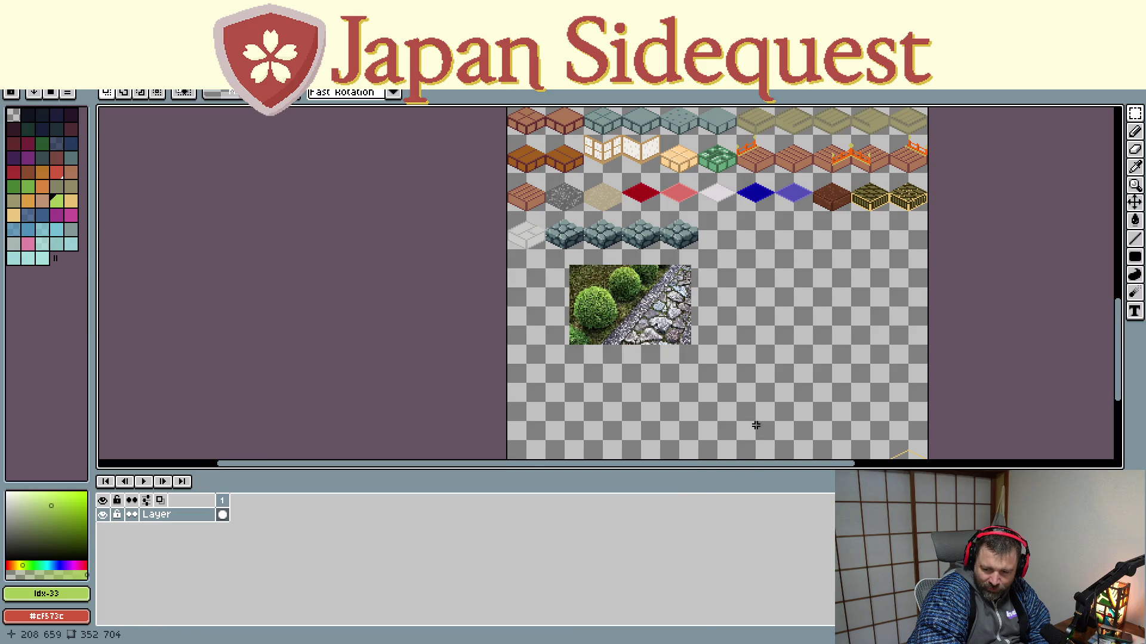
mouse_move(756, 425)
mouse_down()
mouse_move(704, 251)
mouse_move(713, 407)
mouse_up()
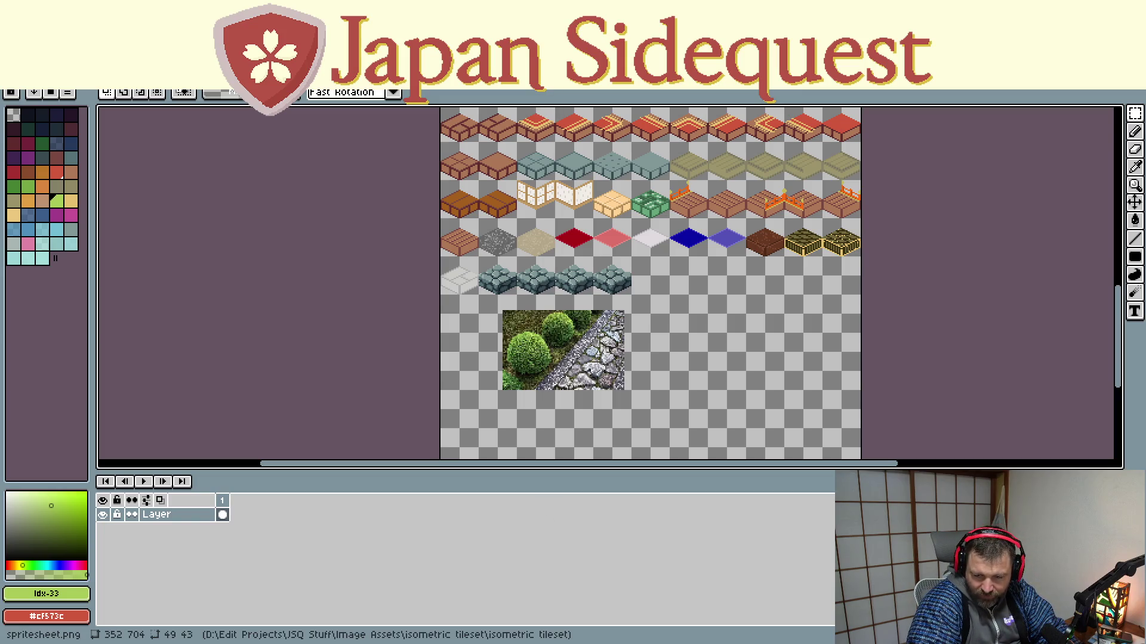
mouse_move(696, 325)
mouse_down()
mouse_move(678, 448)
mouse_move(644, 349)
mouse_up()
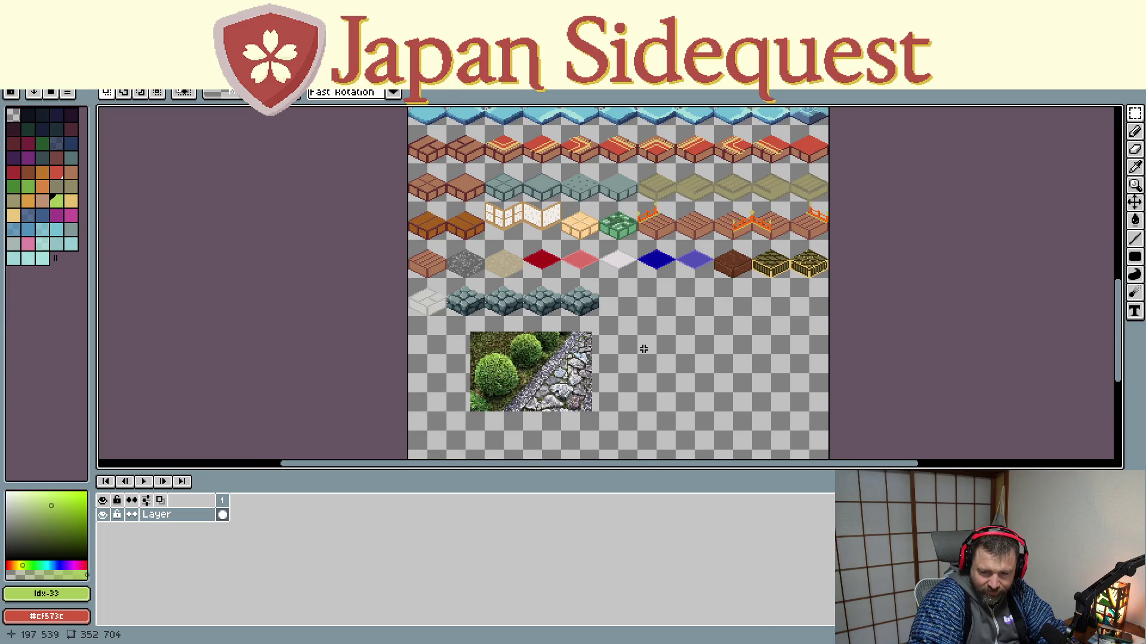